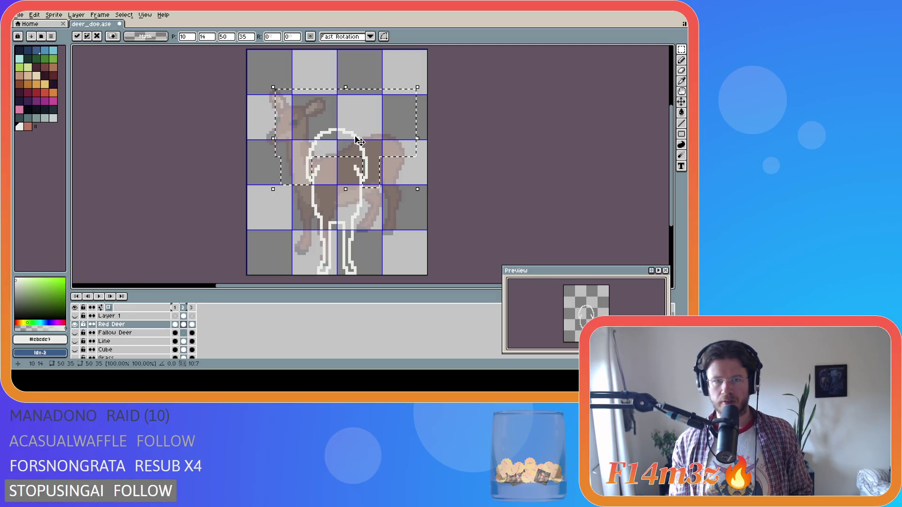
Nudge the selected white deer outline a few pixels higher and drop it in place
left_click_drag(349, 144, 350, 138)
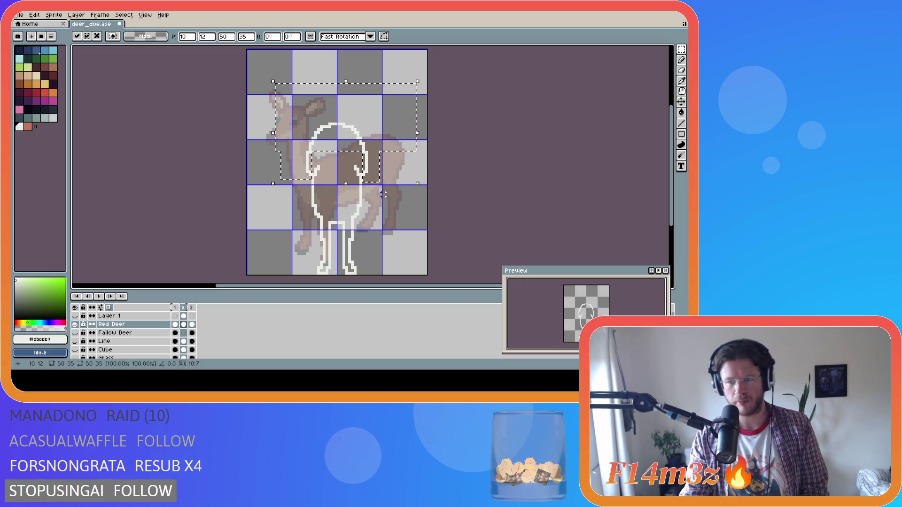
left_click(400, 203)
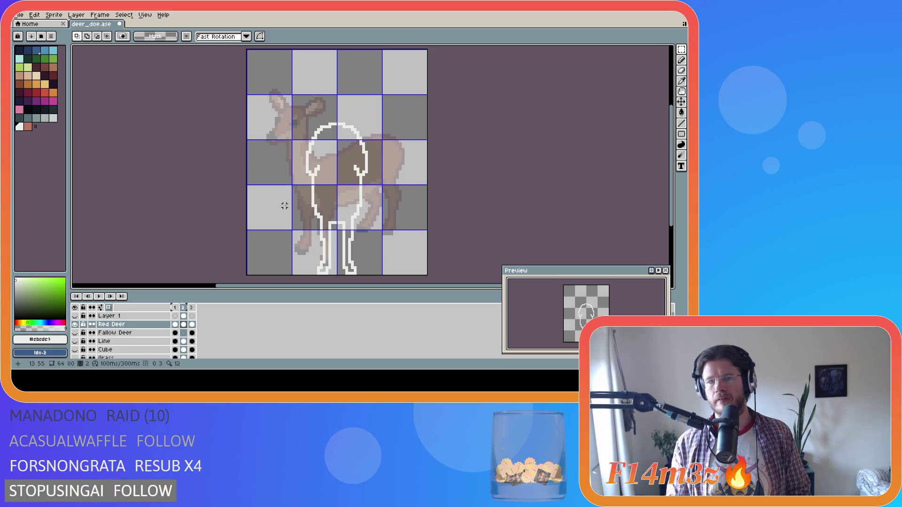
Try redrawing the outline's left edge straight with the pencil, then undo it
key("b")
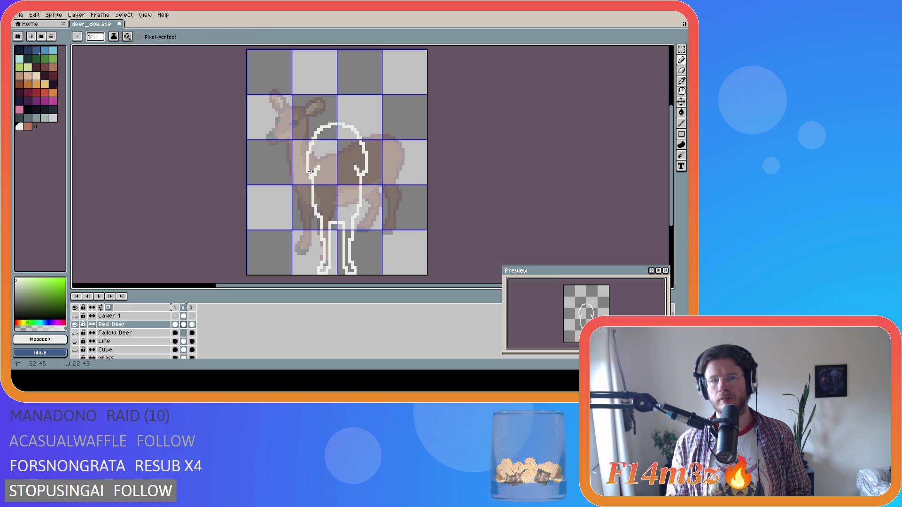
key("e")
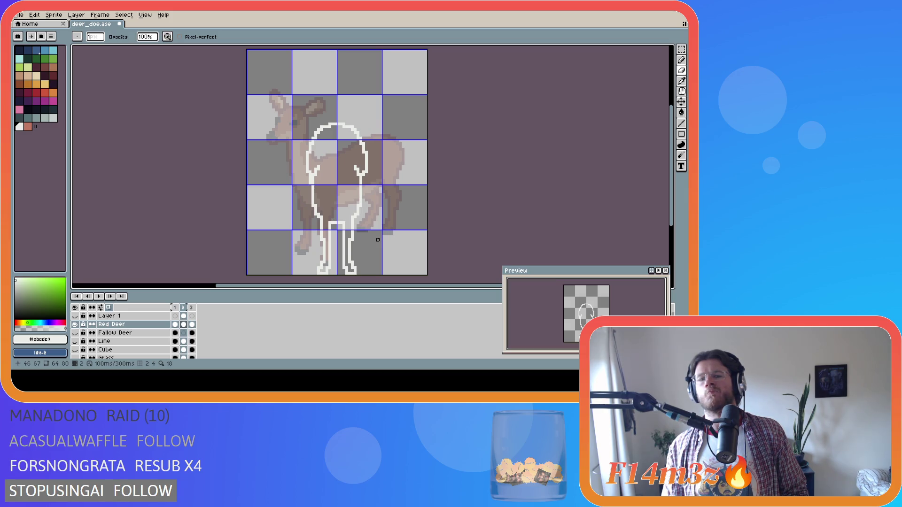
key("i")
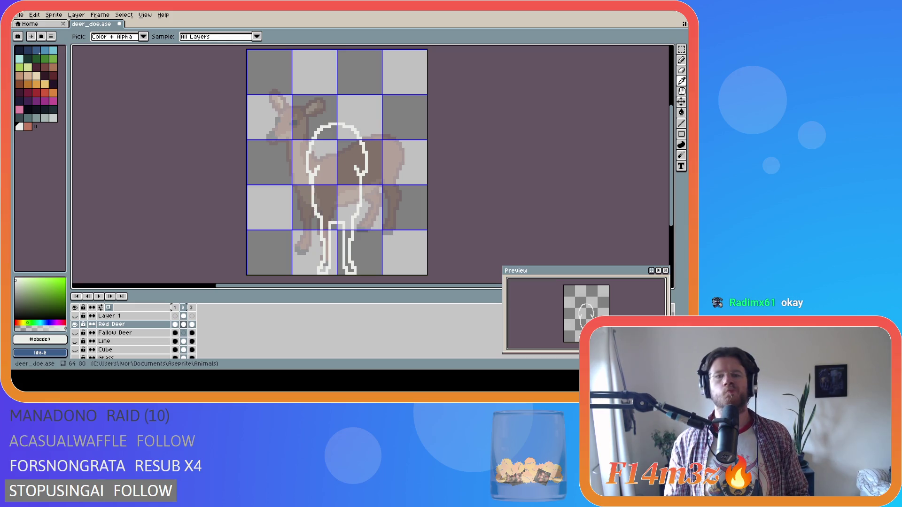
key("b")
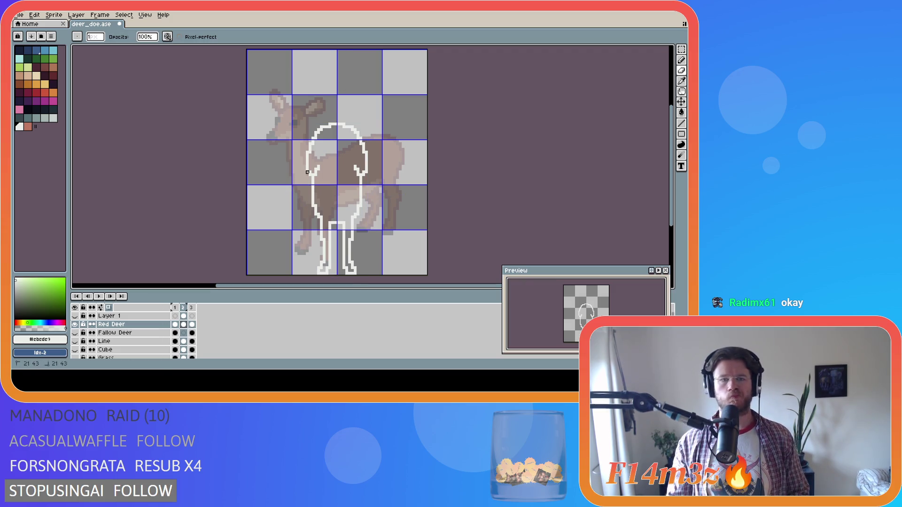
left_click(309, 151, "shift")
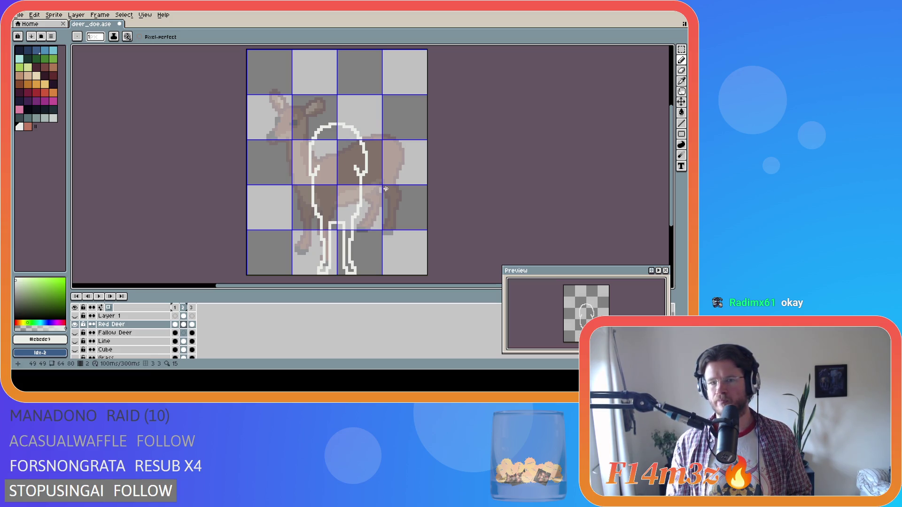
key("ctrl+z")
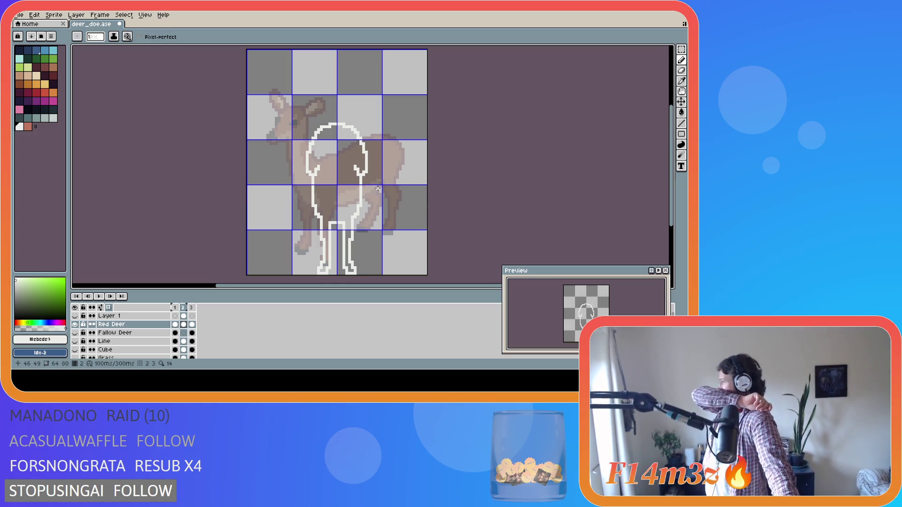
key("i")
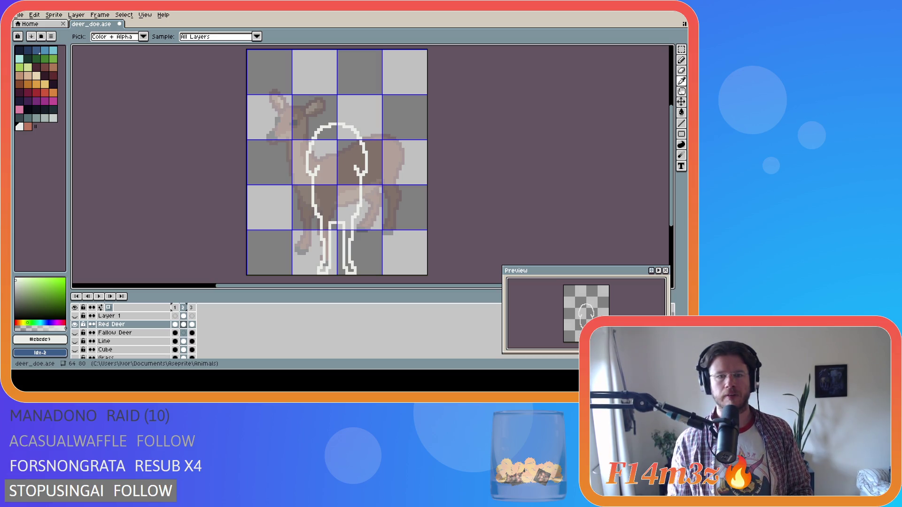
key("b")
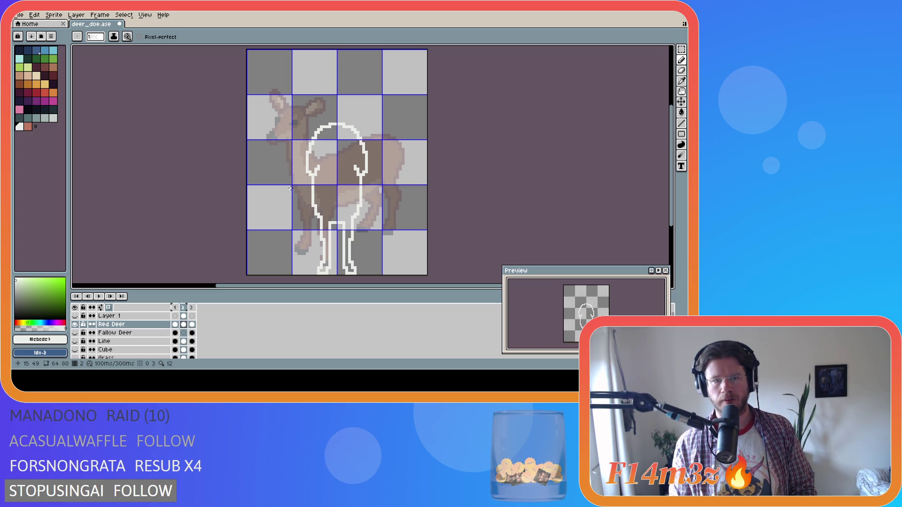
Erase the stray pixels along the white outline's right edge
key("v")
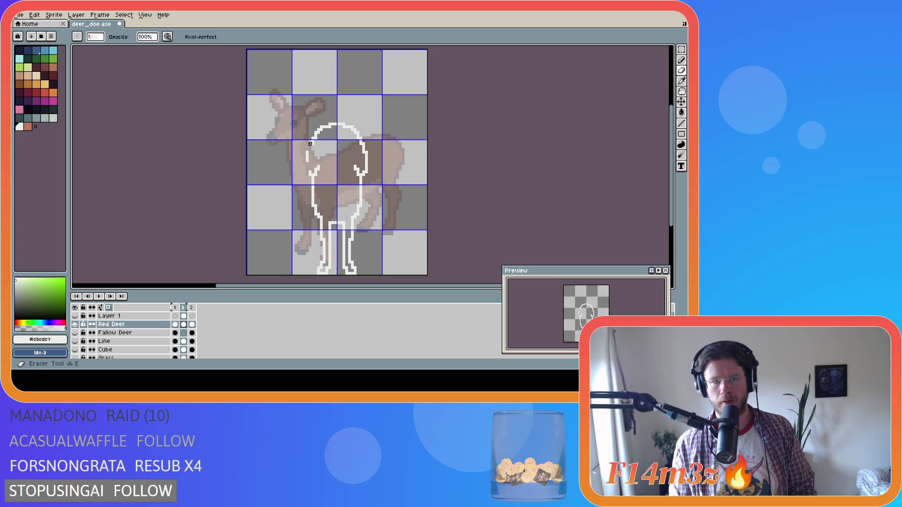
key("i")
key("b")
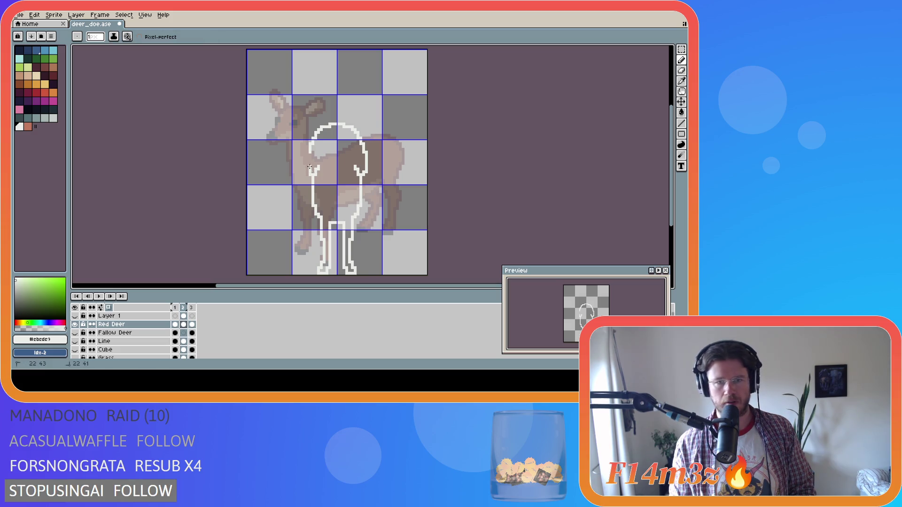
key("e")
mouse_move(367, 152)
left_mouse_down()
mouse_move(364, 172)
mouse_move(363, 159)
left_mouse_up()
key("b")
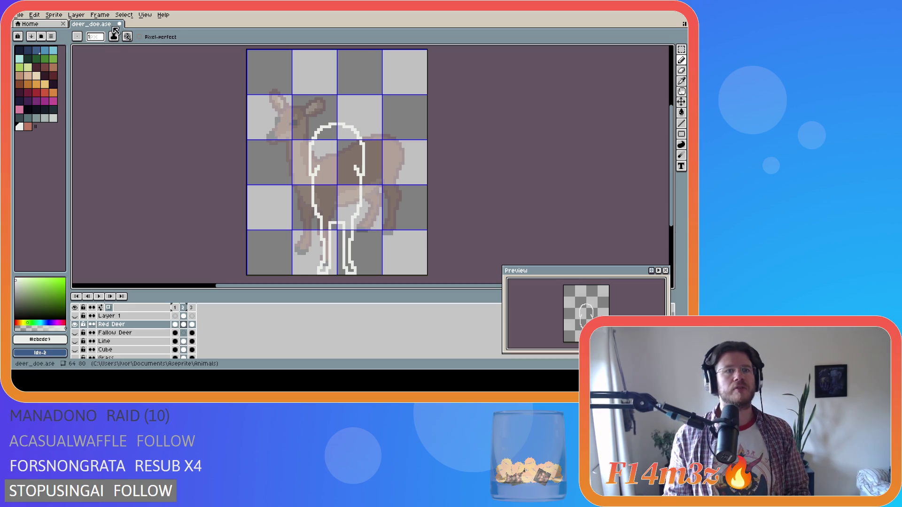
left_click(145, 16)
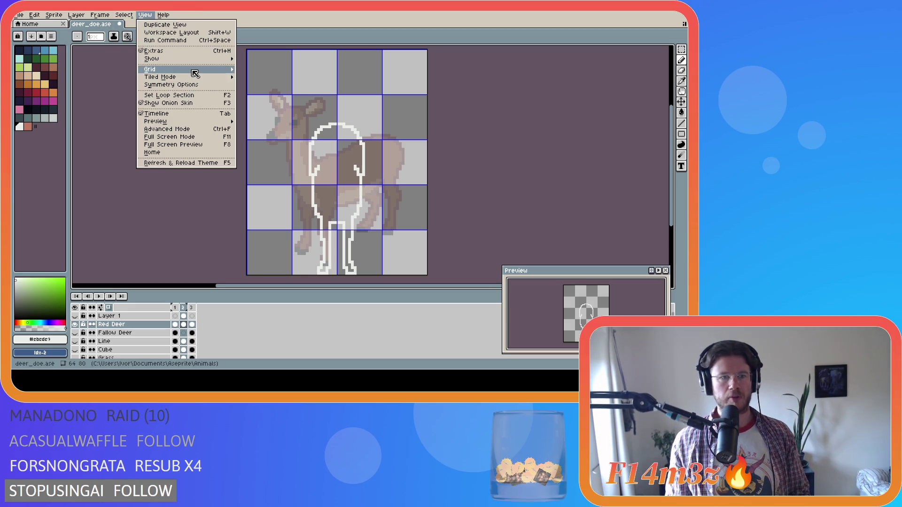
Show View > Symmetry Options and turn on horizontal symmetry around the canvas centre
mouse_move(193, 71)
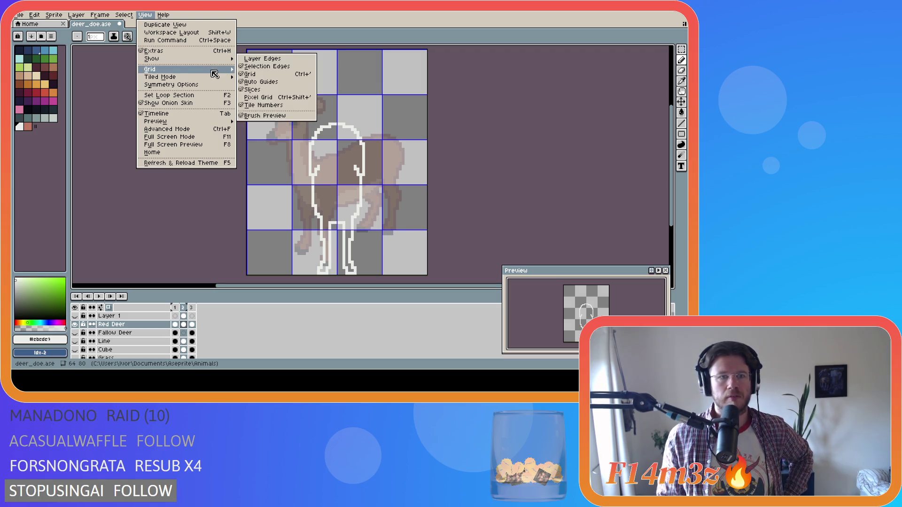
left_click(212, 85)
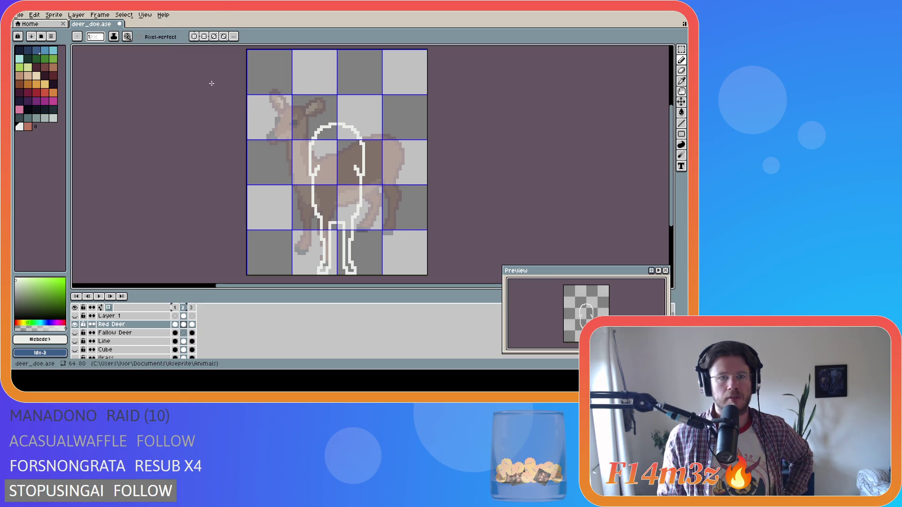
left_click(196, 39)
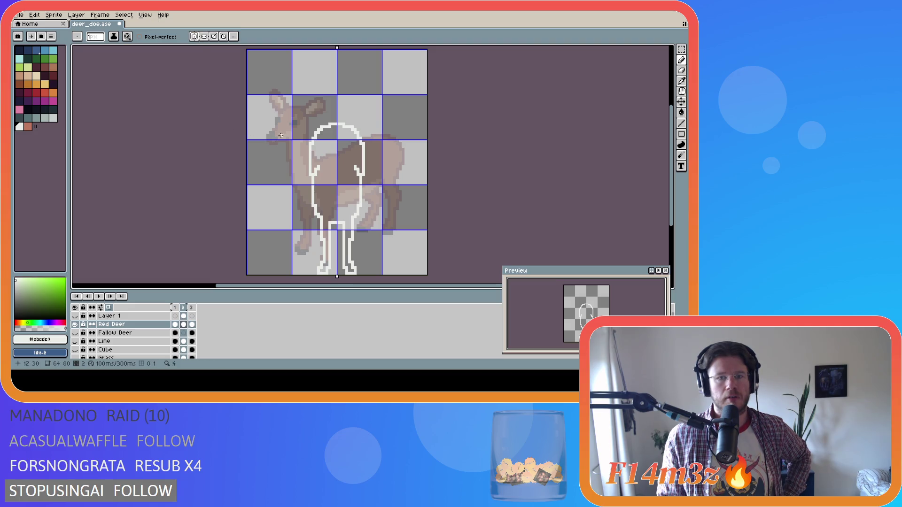
Sketch mirrored antlers at the top of the deer, then undo them
left_click_drag(371, 85, 418, 132)
key("ctrl+z")
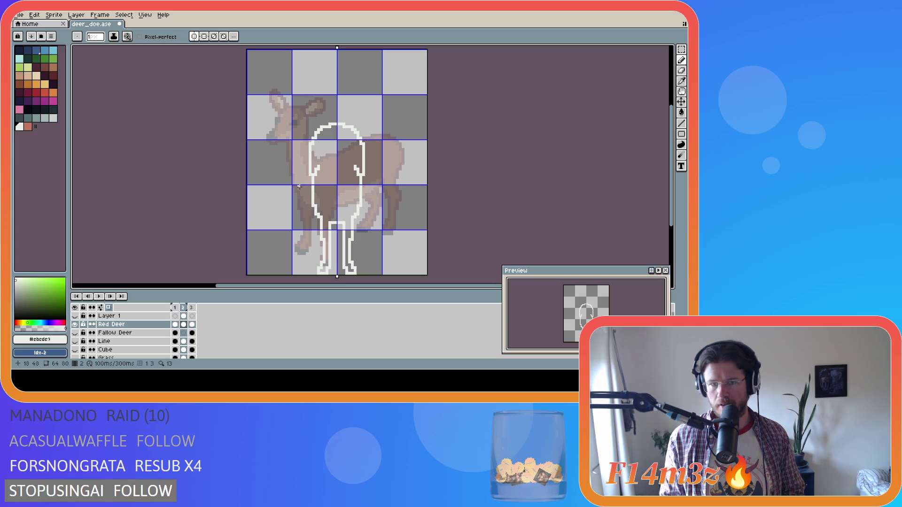
key("i")
key("b")
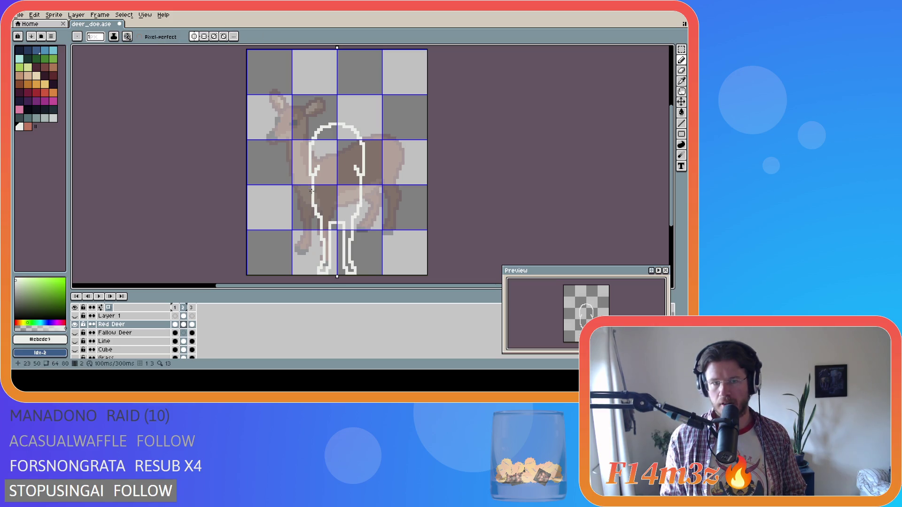
Alternate between eyedropper and pencil to sample the outline colours
key("i")
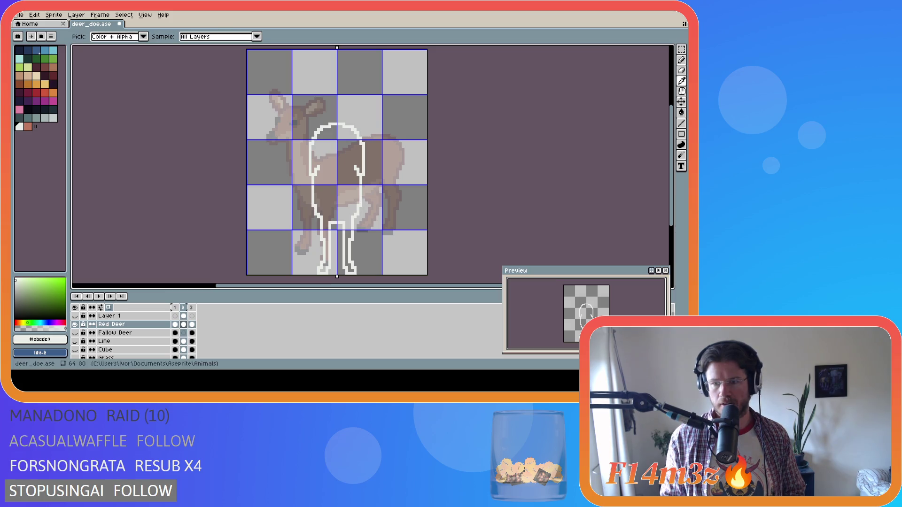
key("b")
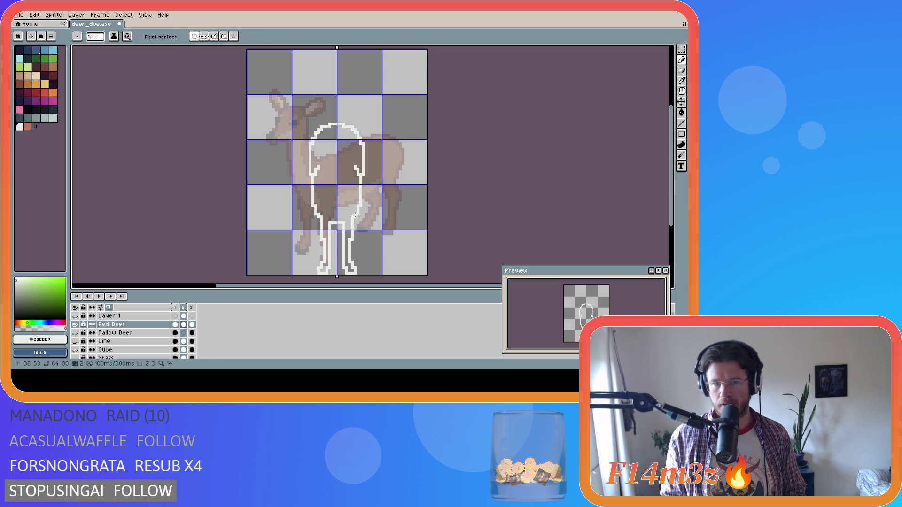
key("i")
key("b")
key("i")
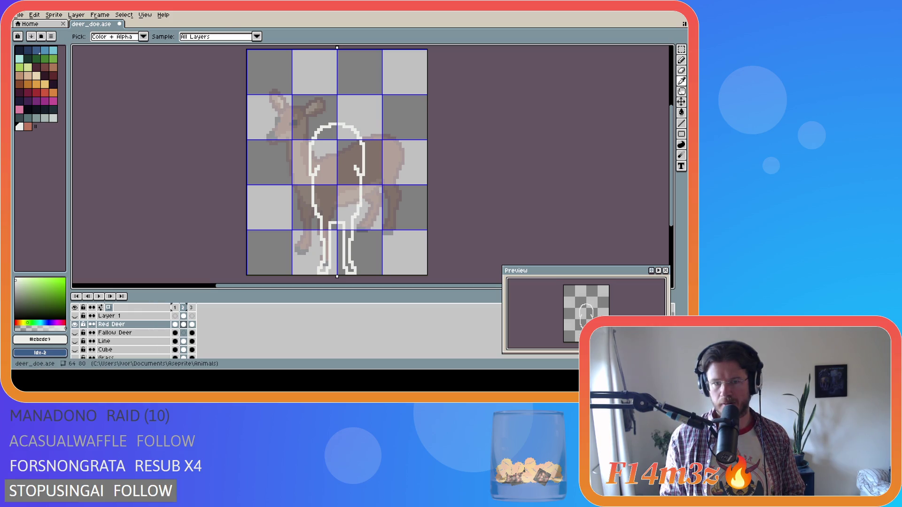
key("b")
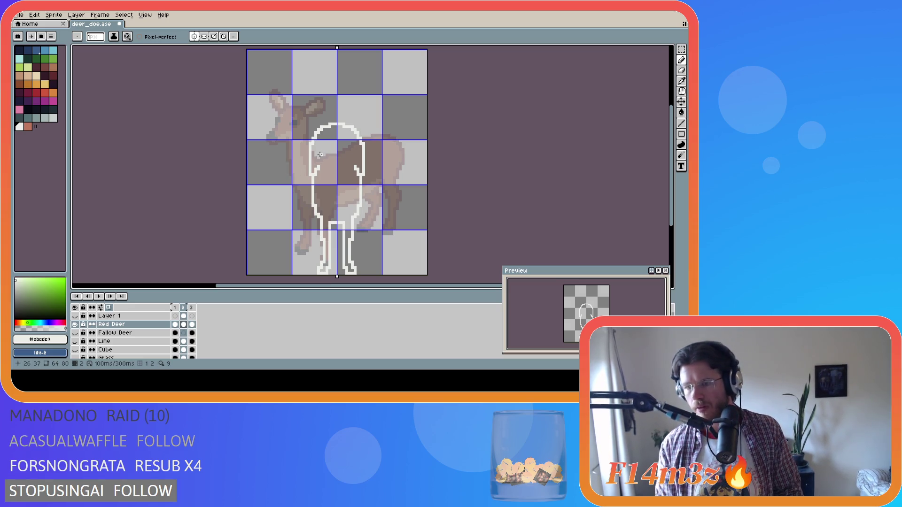
key("i")
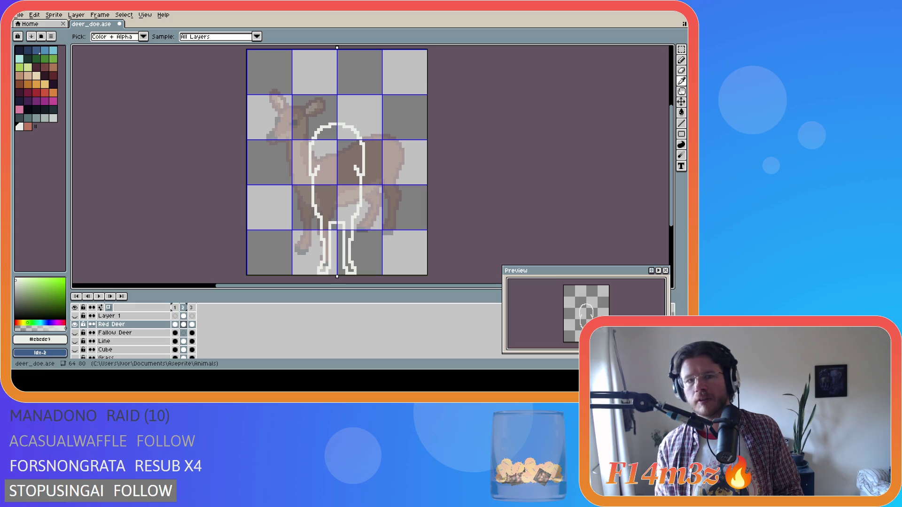
key("b")
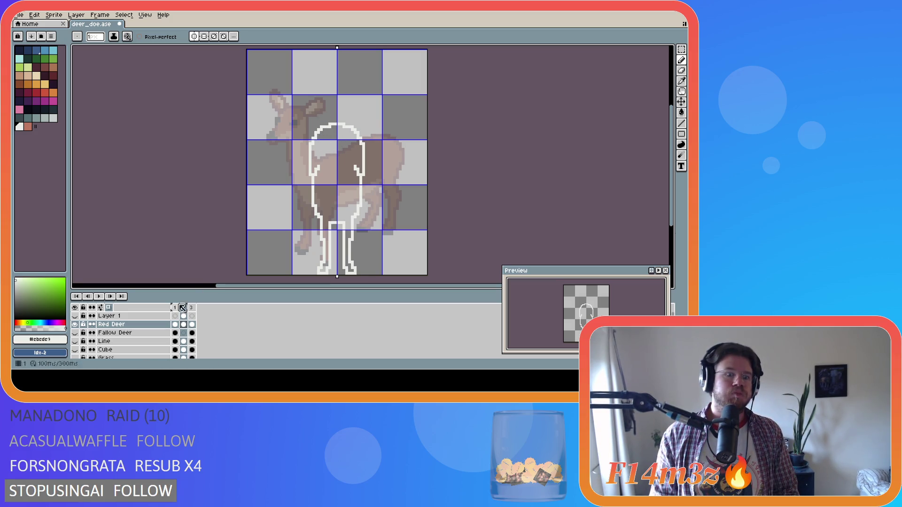
Move Layer 1's outline head section up to round off the top, then hide Layer 1
left_click(75, 316)
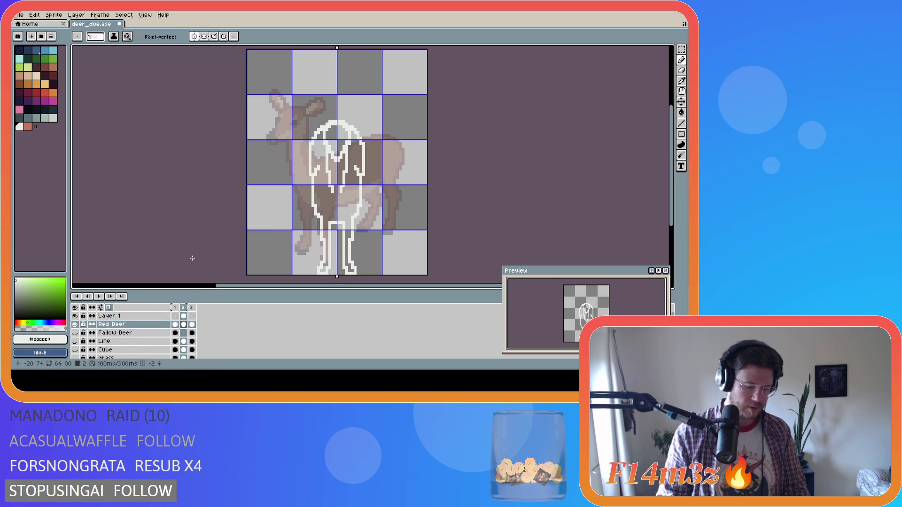
key("v")
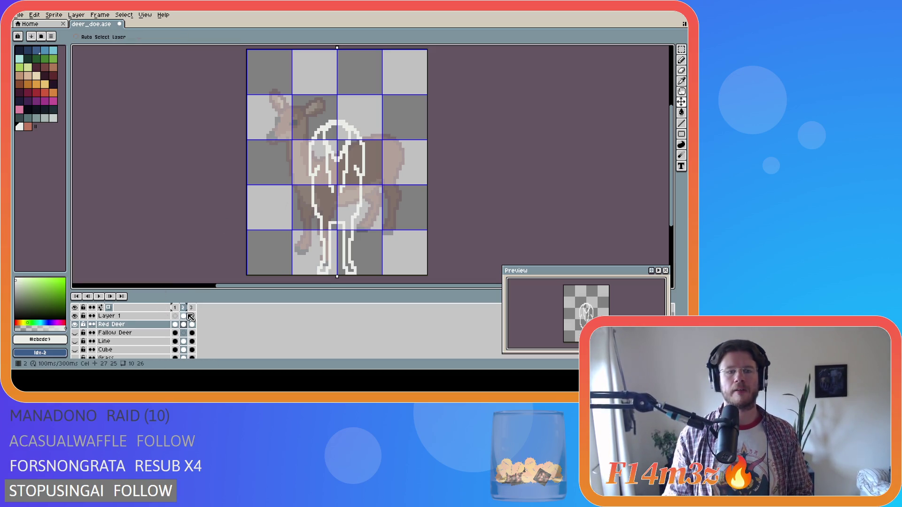
left_click(183, 316)
mouse_move(337, 195)
left_mouse_down()
mouse_move(338, 183)
mouse_move(318, 171)
mouse_move(337, 160)
mouse_move(306, 157)
mouse_move(334, 156)
mouse_move(339, 146)
left_mouse_up()
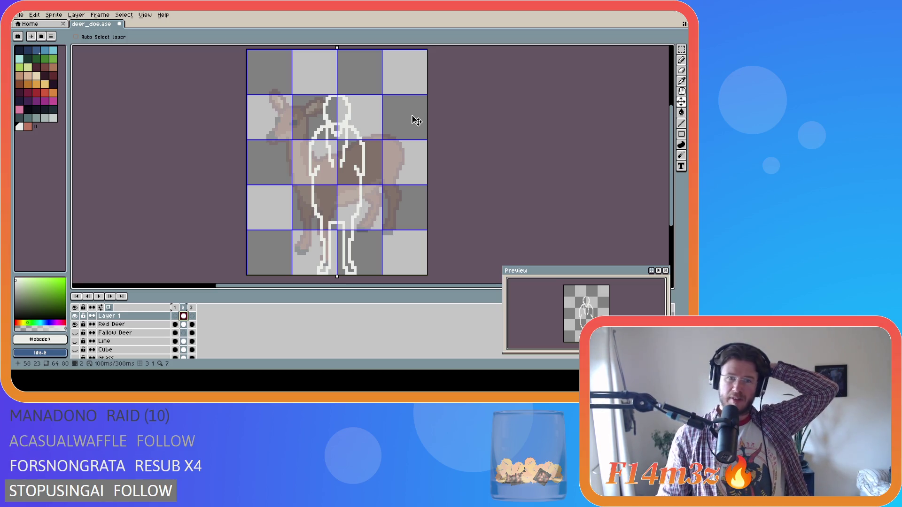
key("ctrl+z")
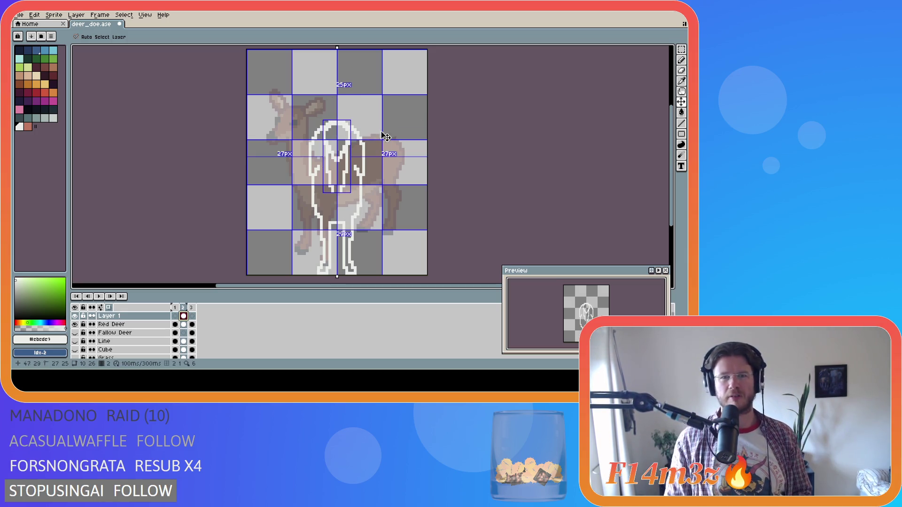
mouse_move(346, 150)
left_mouse_down()
mouse_move(313, 136)
mouse_move(346, 137)
mouse_move(348, 148)
left_mouse_up()
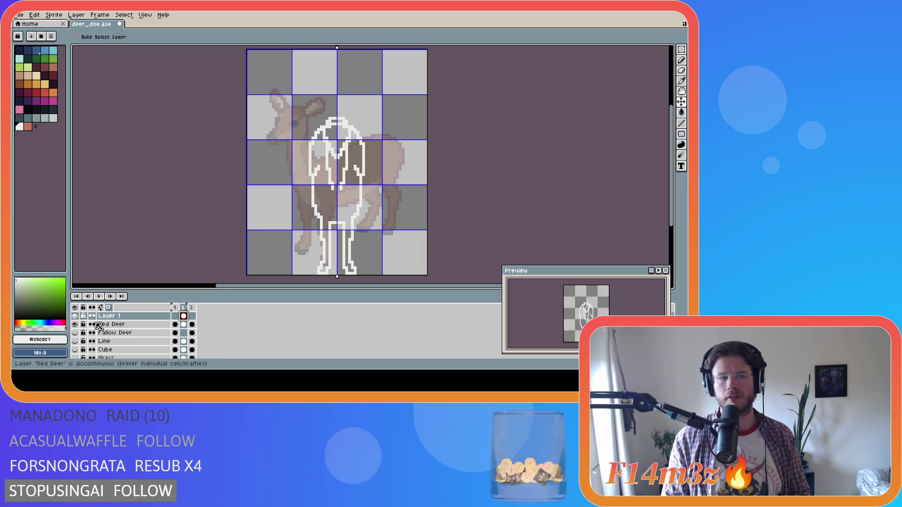
left_click(75, 316)
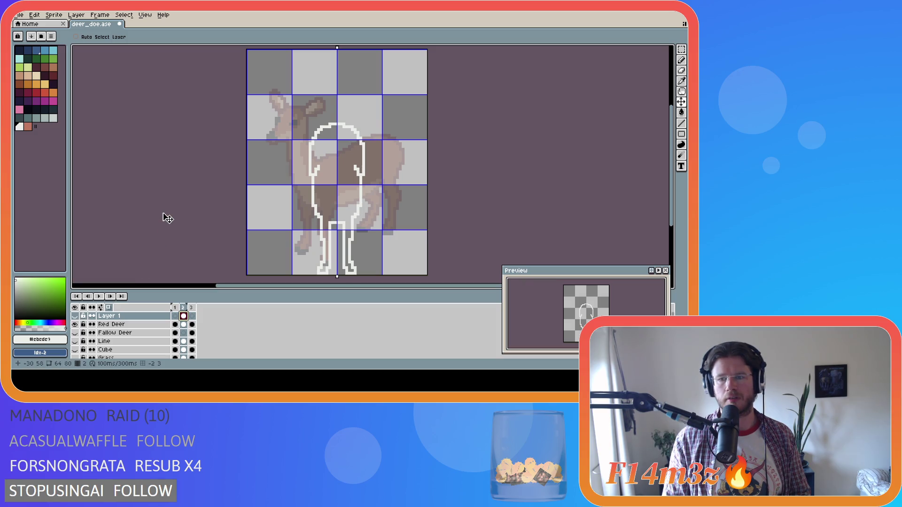
key("i")
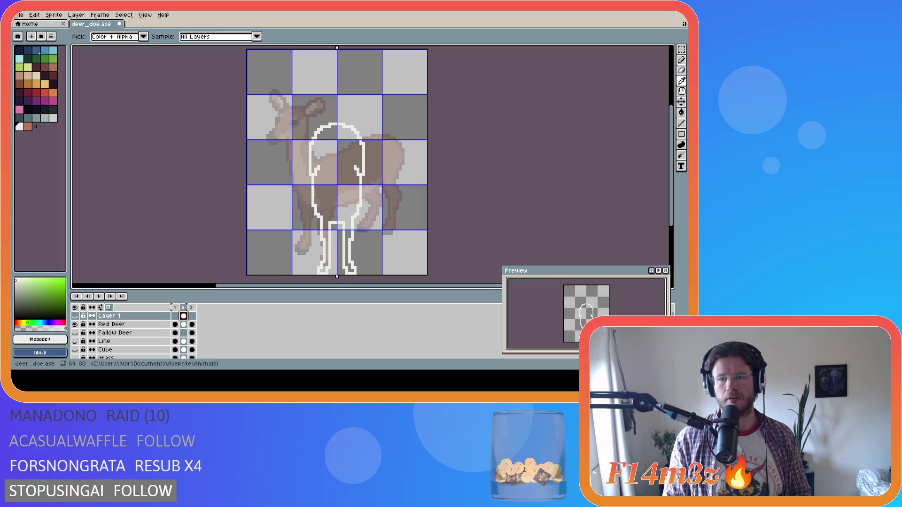
key("v")
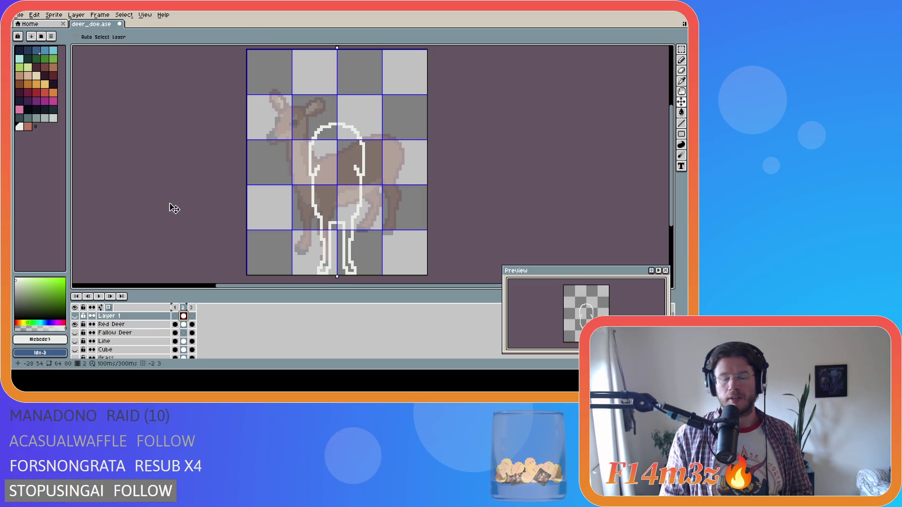
key("i")
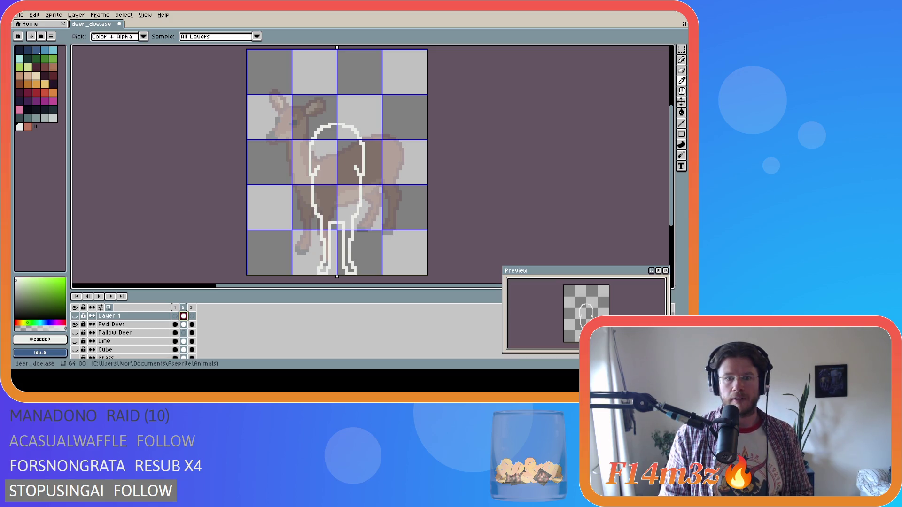
key("v")
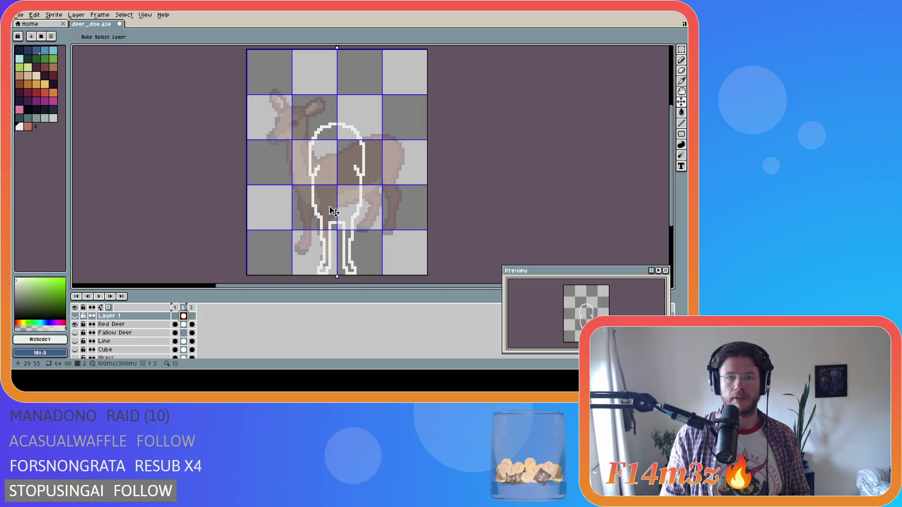
key("i")
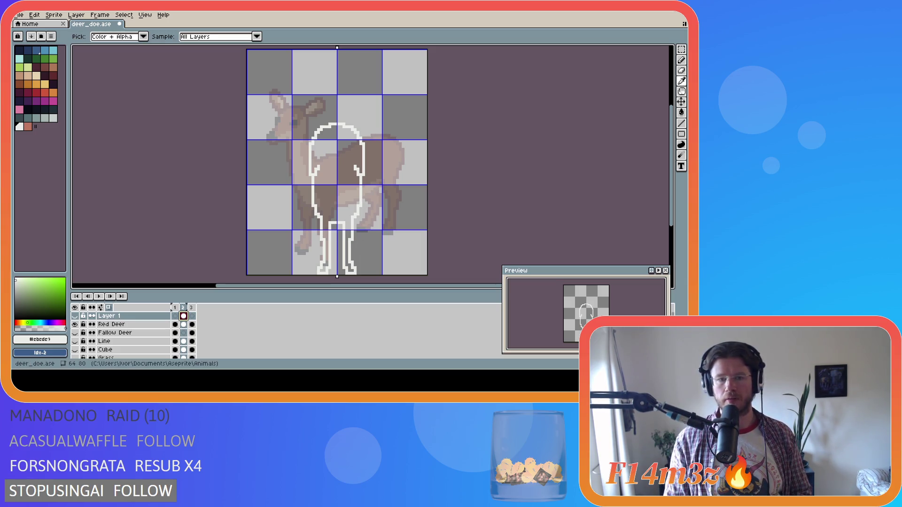
key("v")
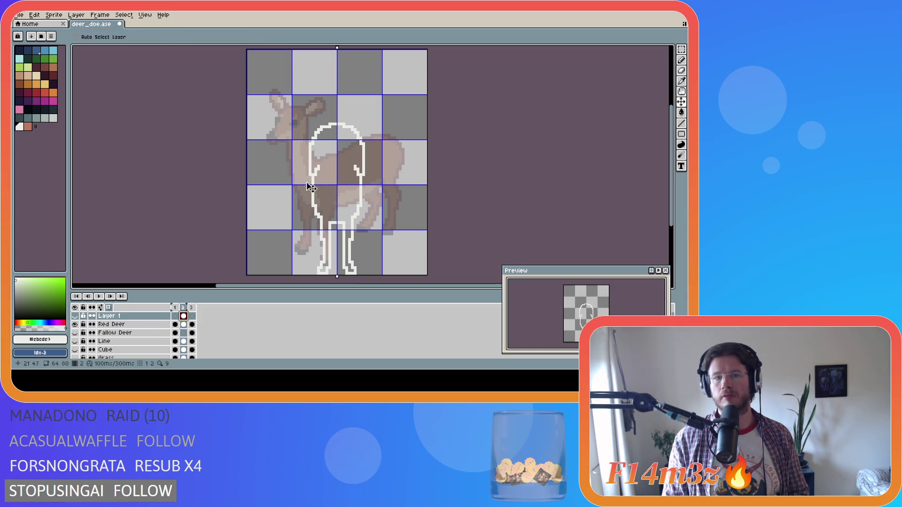
key("i")
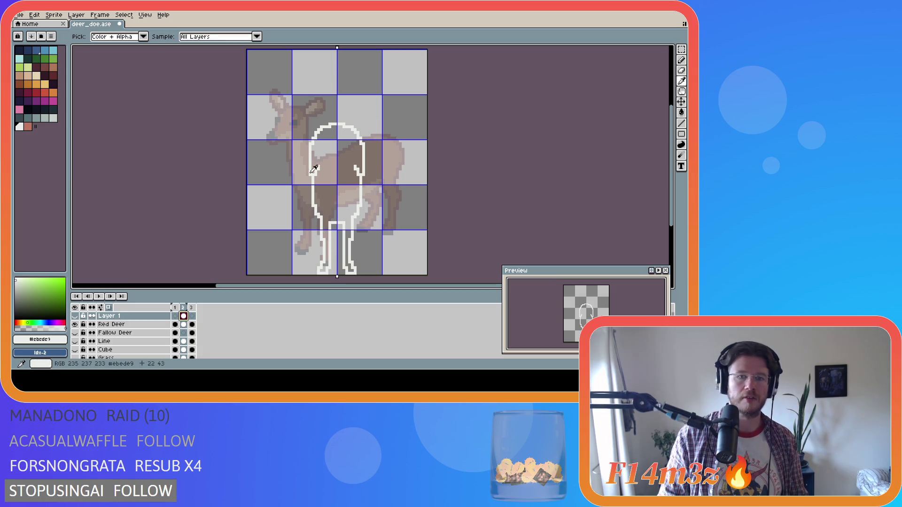
key("v")
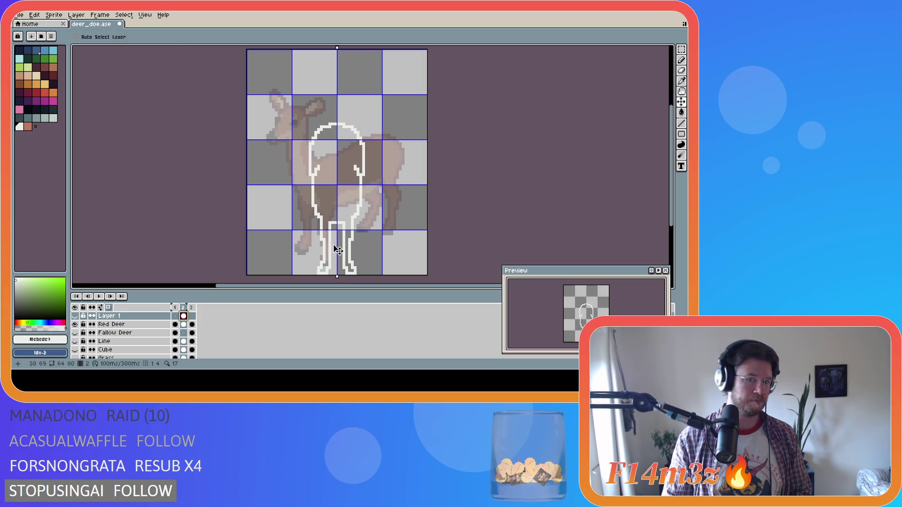
key("i")
key("b")
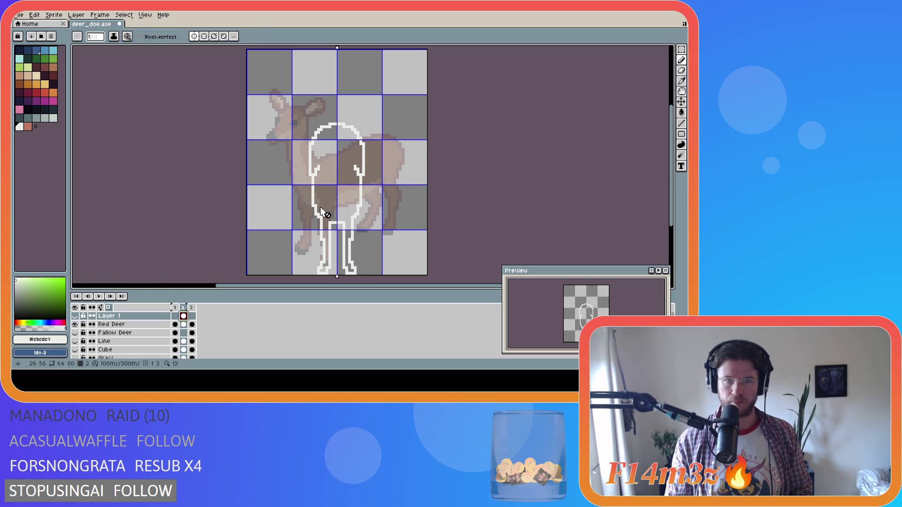
Make Red Deer the active layer, select the leg area and try a pencil stroke there
left_click(184, 324)
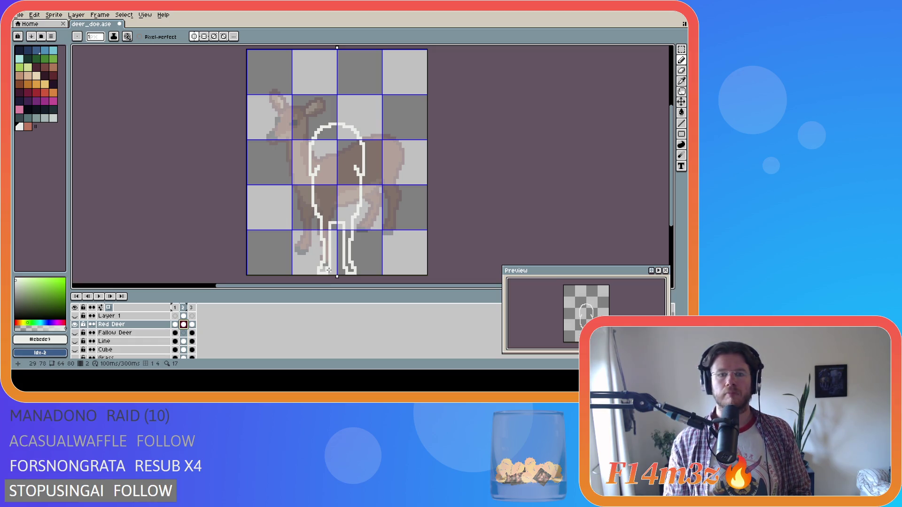
key("m")
mouse_move(318, 276)
left_mouse_down()
mouse_move(333, 230)
mouse_move(358, 219)
mouse_move(326, 256)
mouse_move(312, 202)
mouse_move(331, 201)
left_mouse_up()
key("Return")
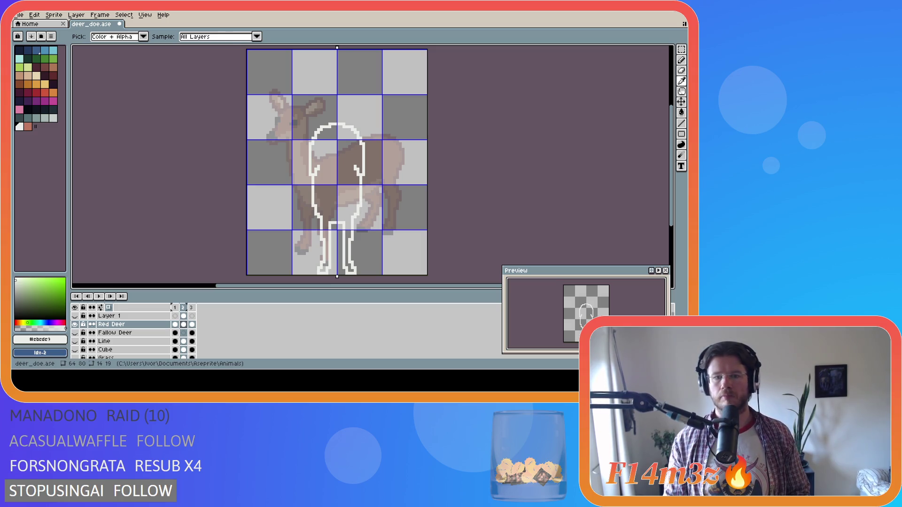
key("b")
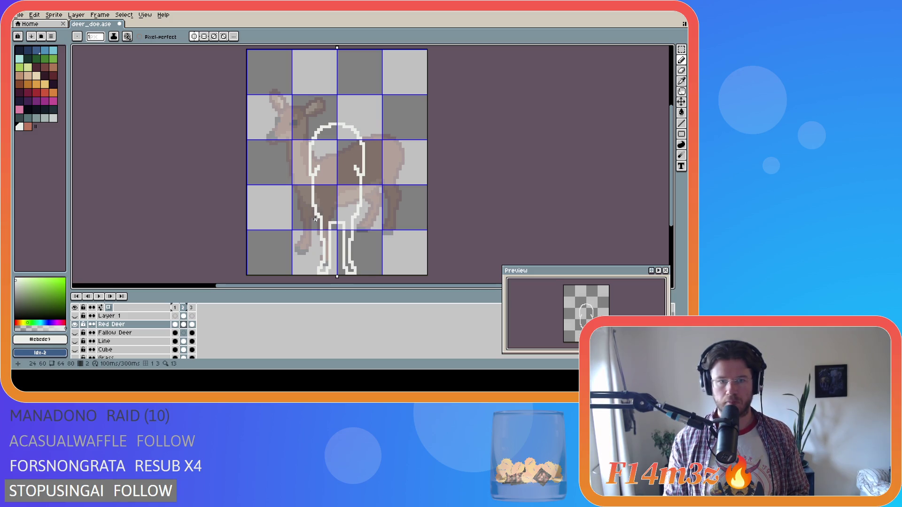
left_click_drag(318, 217, 317, 228)
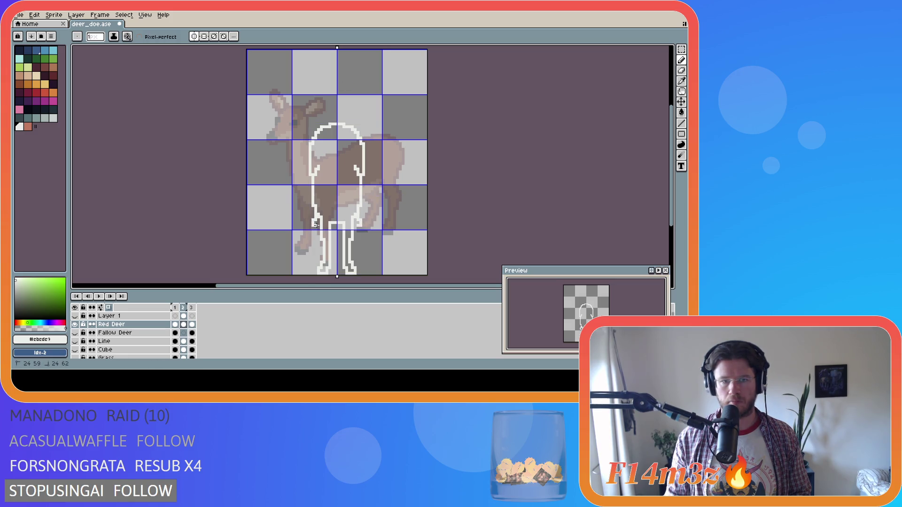
Undo the trial pencil strokes near the legs, leaving the drawing unchanged
key("v")
key("b")
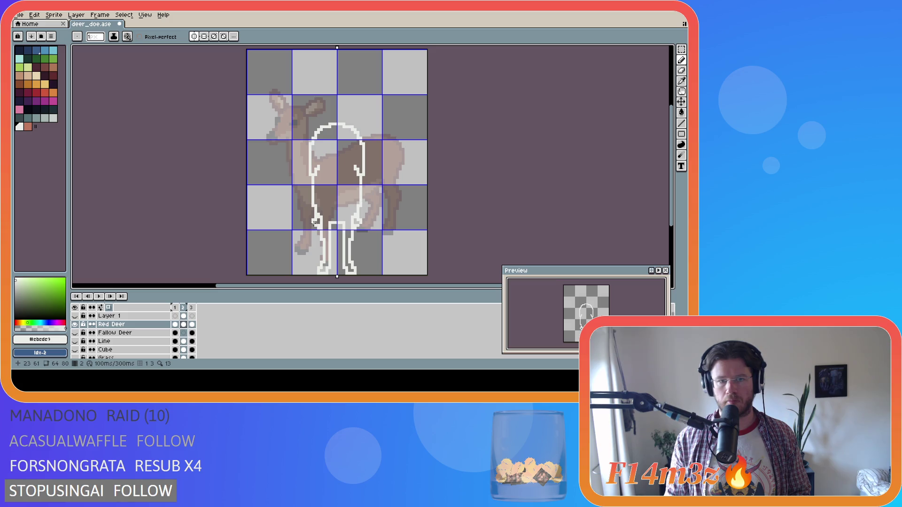
key("v")
key("ctrl+z")
key("b")
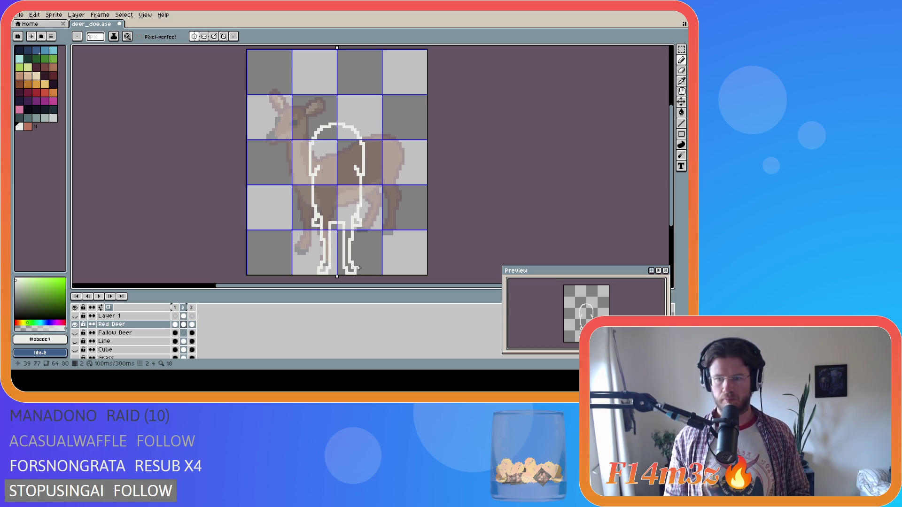
key("ctrl+z")
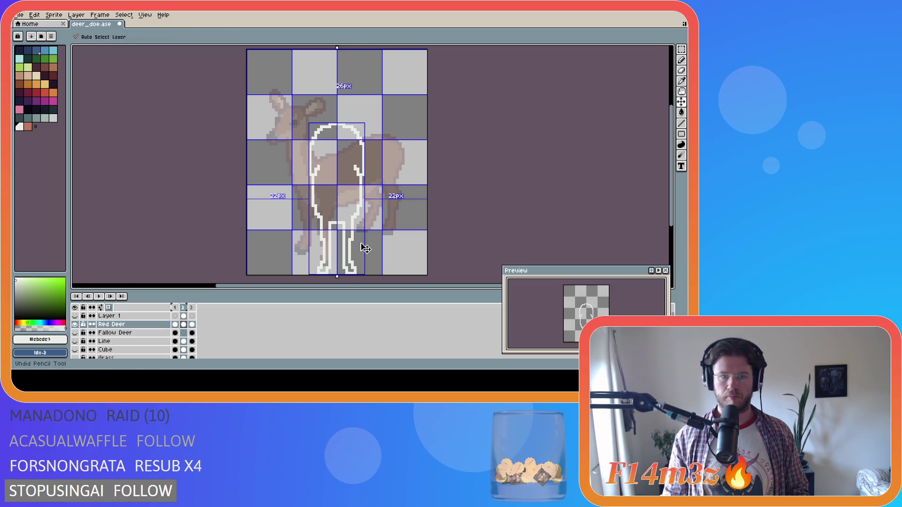
key("m")
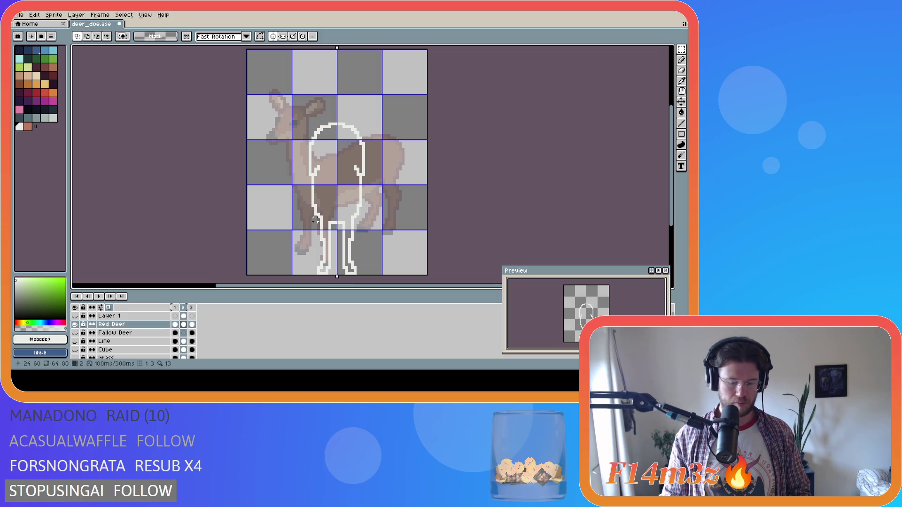
key("b")
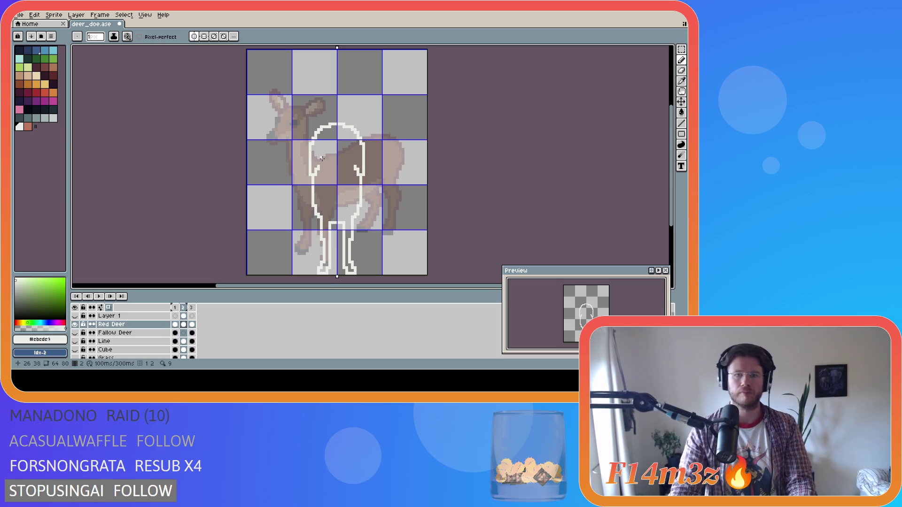
key("i")
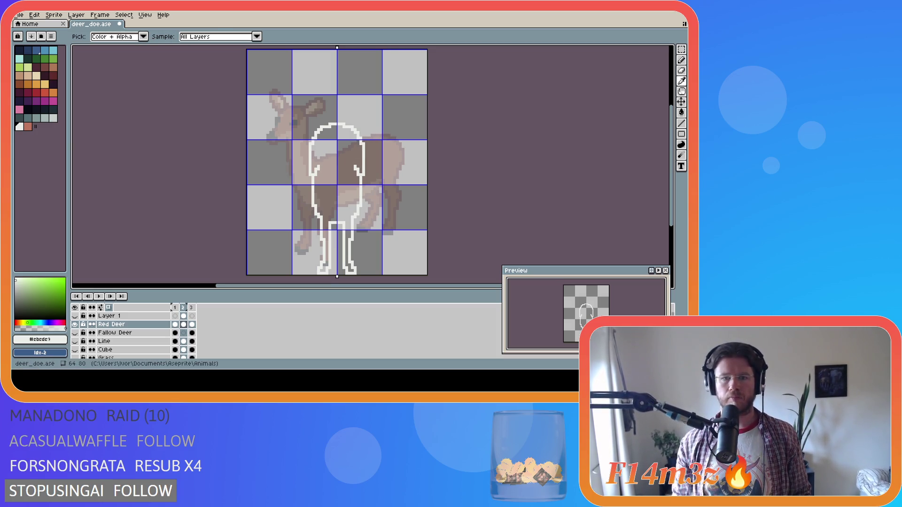
key("b")
key("i")
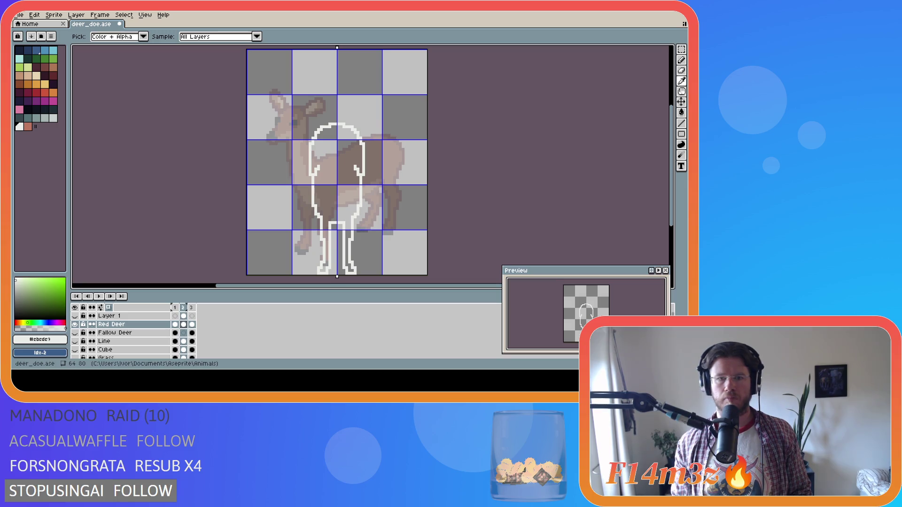
key("b")
key("i")
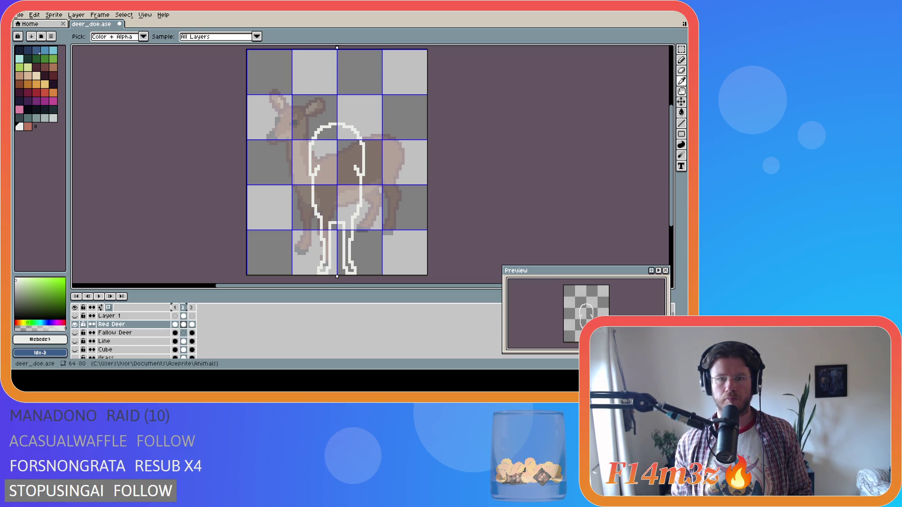
Add a small hook to the outline's right edge and try a mirrored inner line up the rump
key("b")
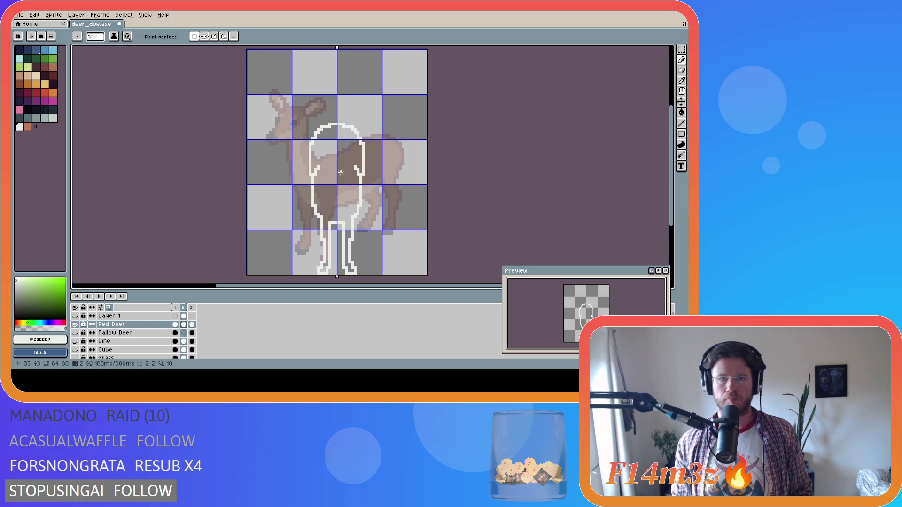
left_click_drag(354, 166, 325, 156)
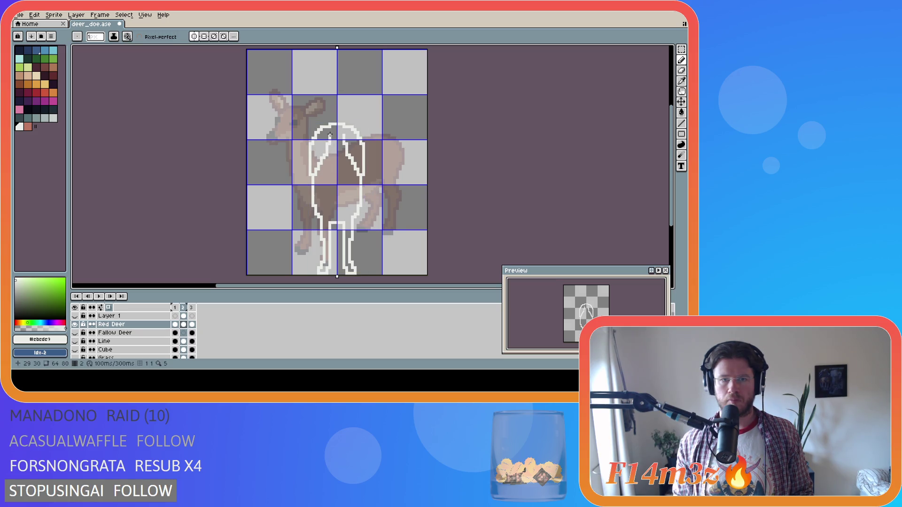
key("v")
key("b")
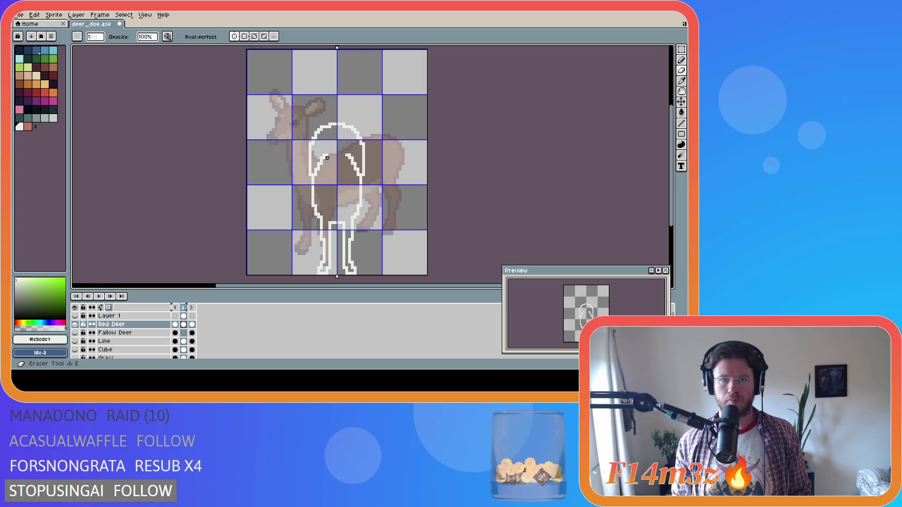
left_click_drag(323, 156, 328, 124)
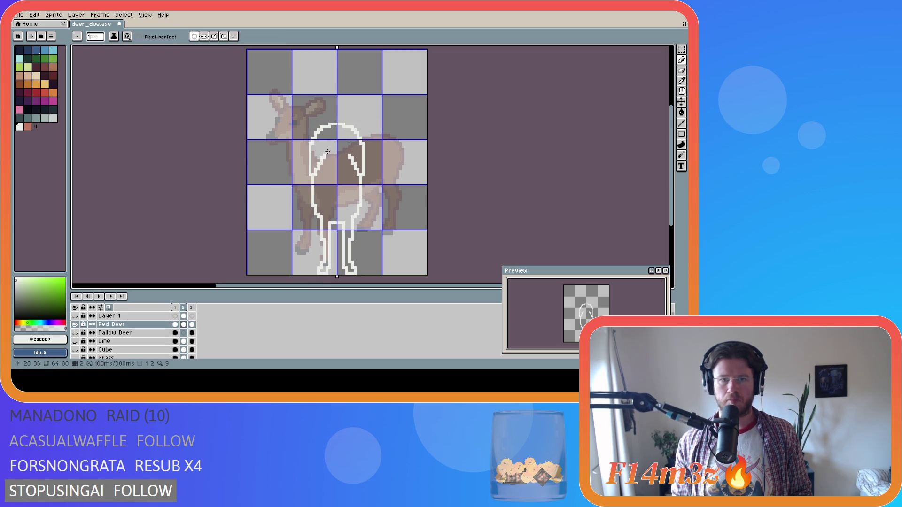
key("ctrl+z")
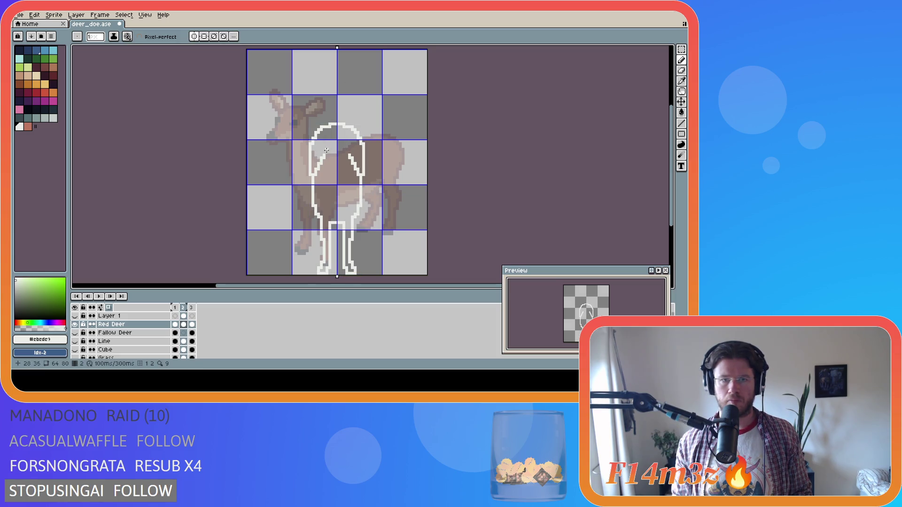
left_click_drag(324, 155, 328, 125)
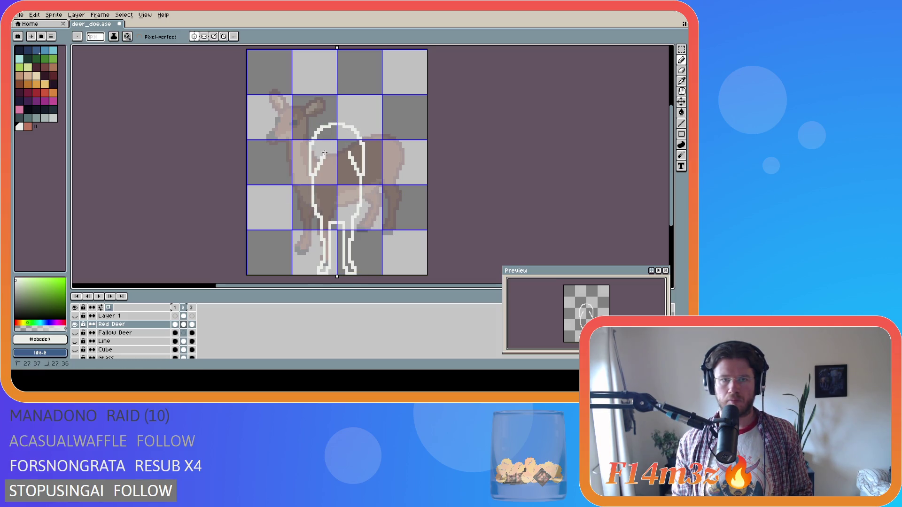
Undo the mirrored rump and chest strokes, then show Layer 1 again
key("ctrl+z")
left_click_drag(324, 155, 329, 117)
key("ctrl+z")
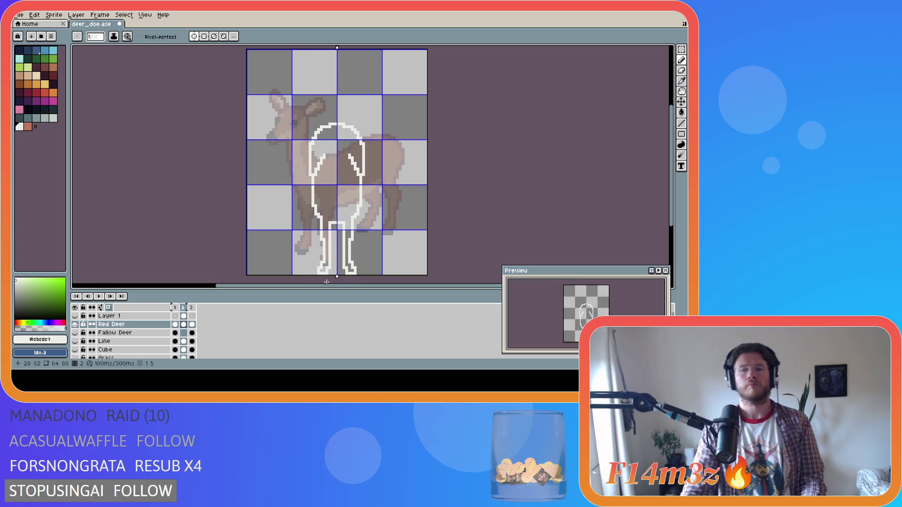
key("ctrl+z")
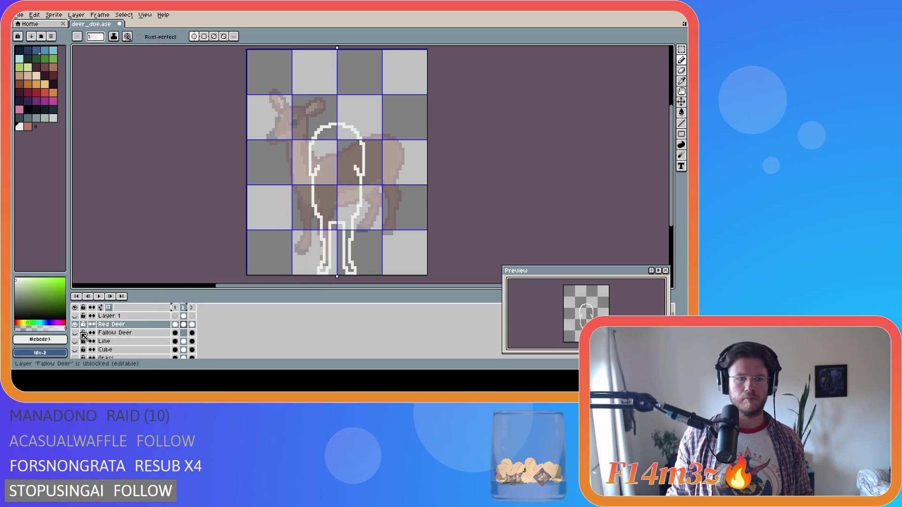
left_click(75, 317)
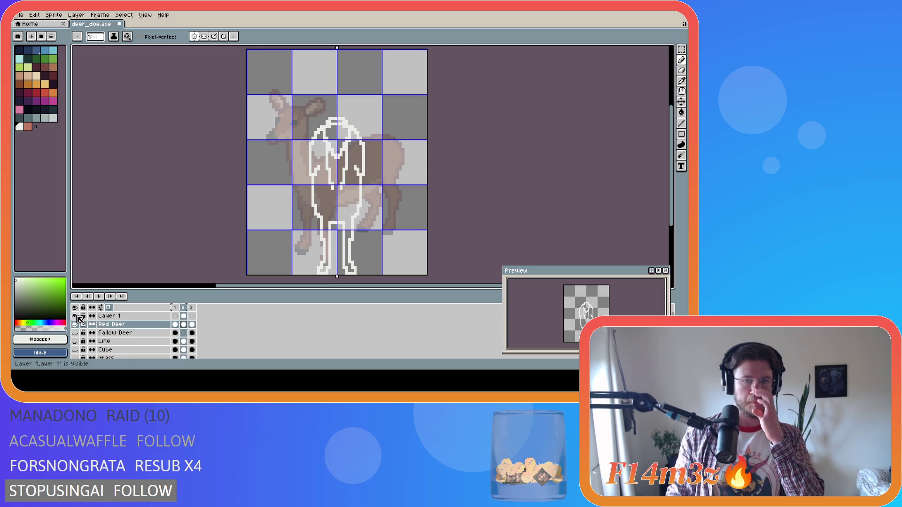
Alternate between eyedropper and pencil to check the inner line colours
key("i")
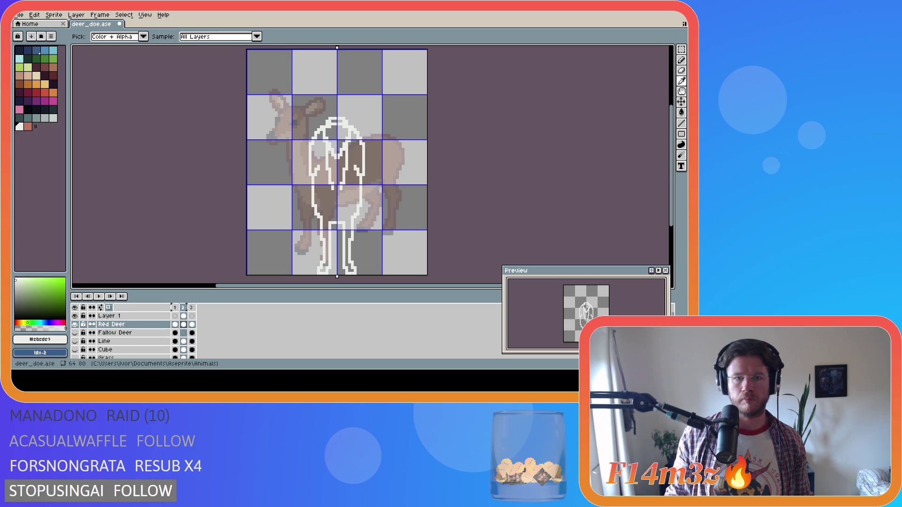
key("b")
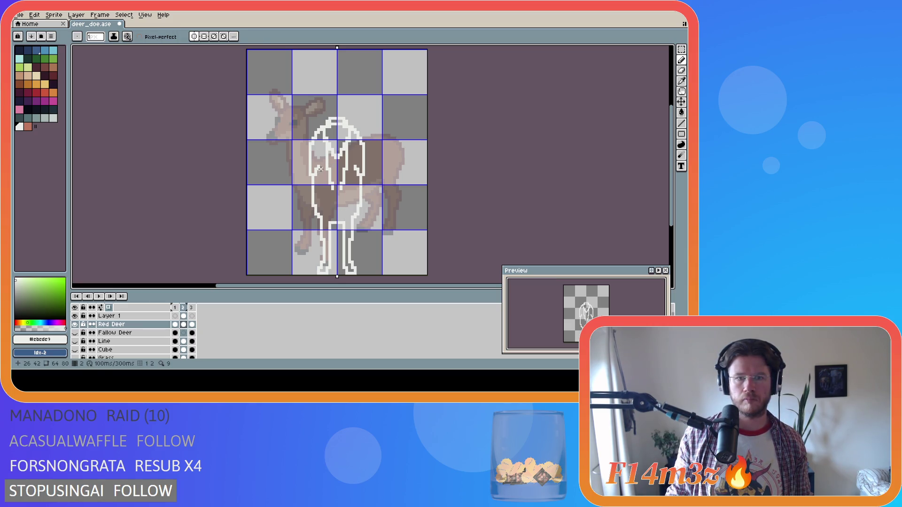
key("i")
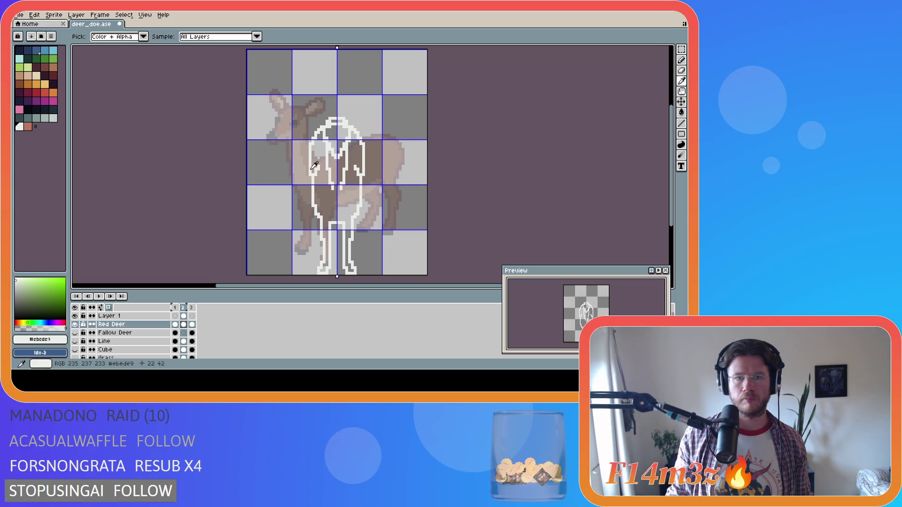
key("b")
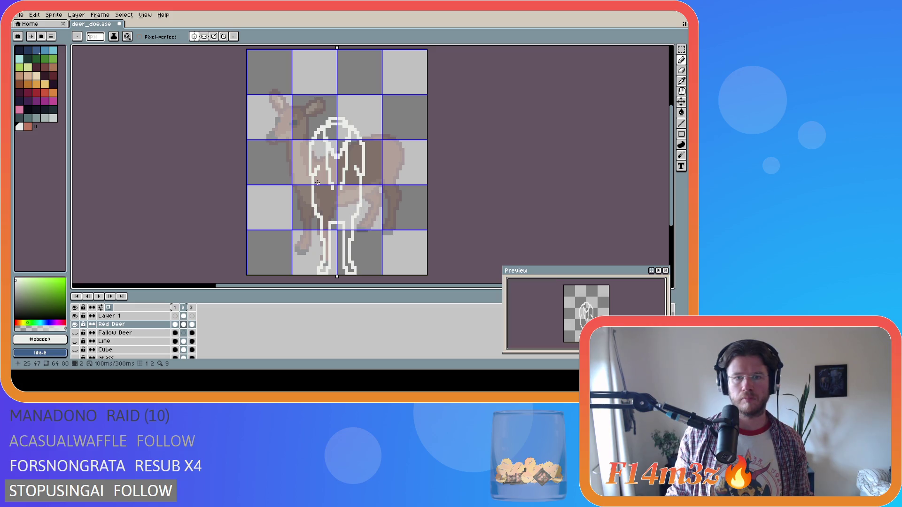
key("i")
key("b")
Marquee-select the inner white strokes on the deer's chest
key("i")
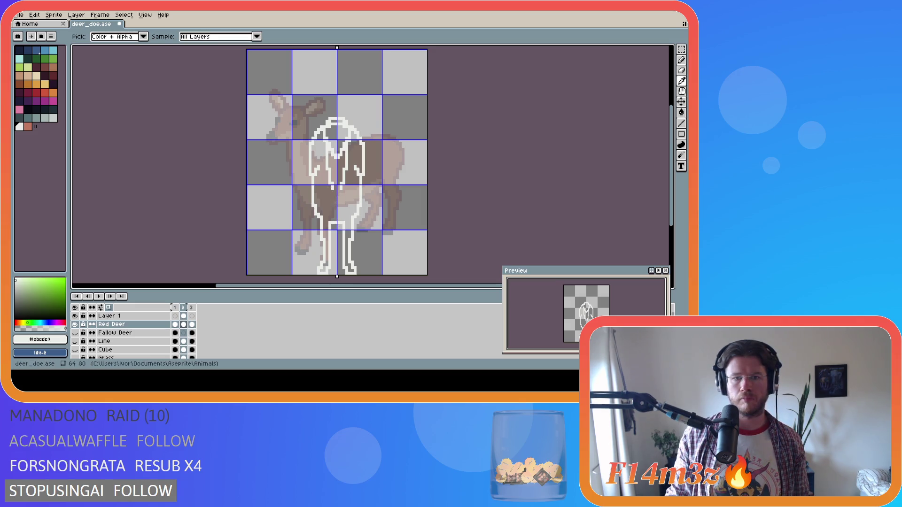
key("b")
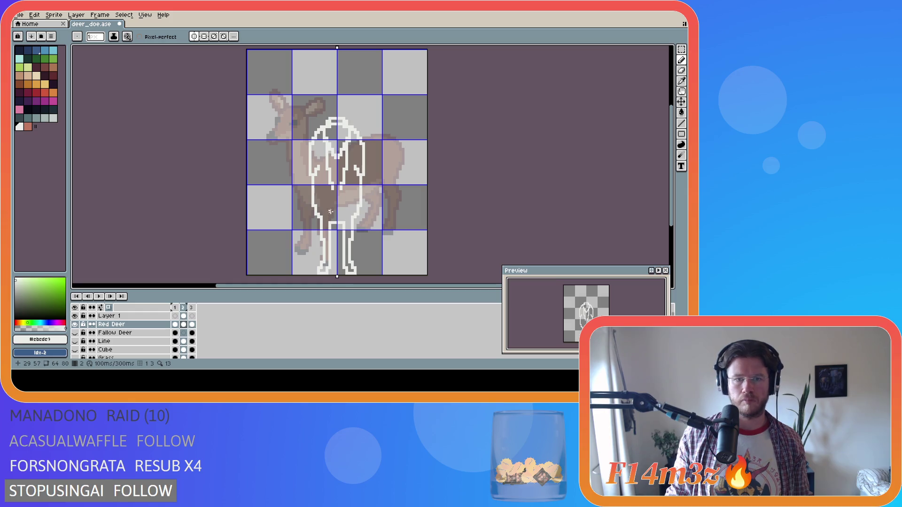
key("m")
left_click_drag(353, 203, 321, 174)
Move the selected inner leg strokes on Layer 1, nudge them up two pixels, and commit
key("ctrl+t")
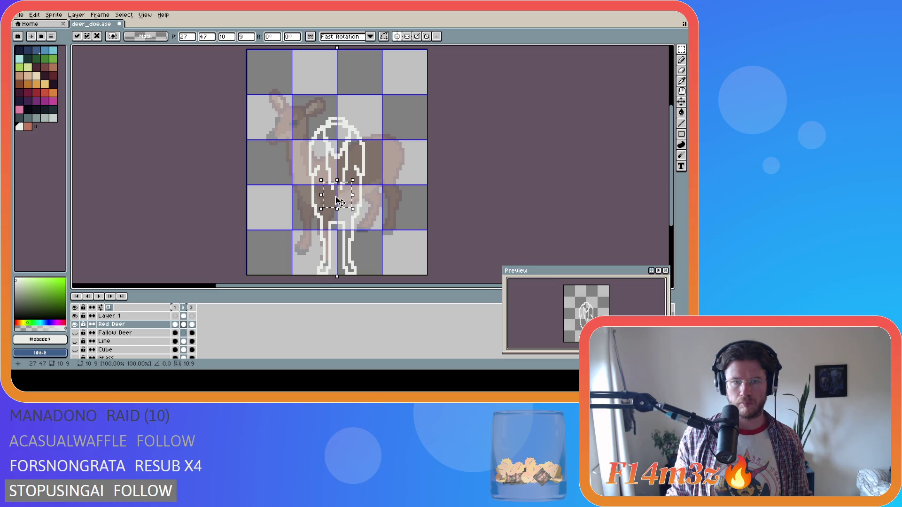
key("Escape")
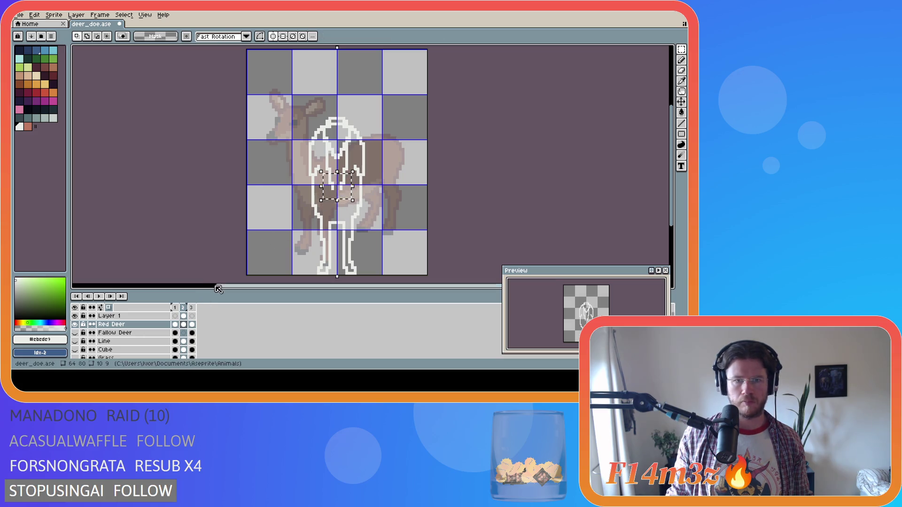
left_click(183, 315)
left_click_drag(331, 195, 331, 203)
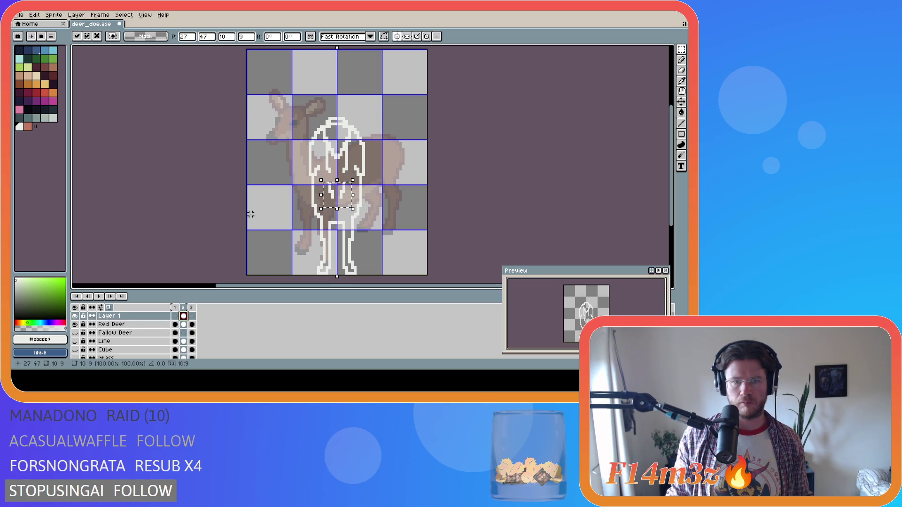
key("Up")
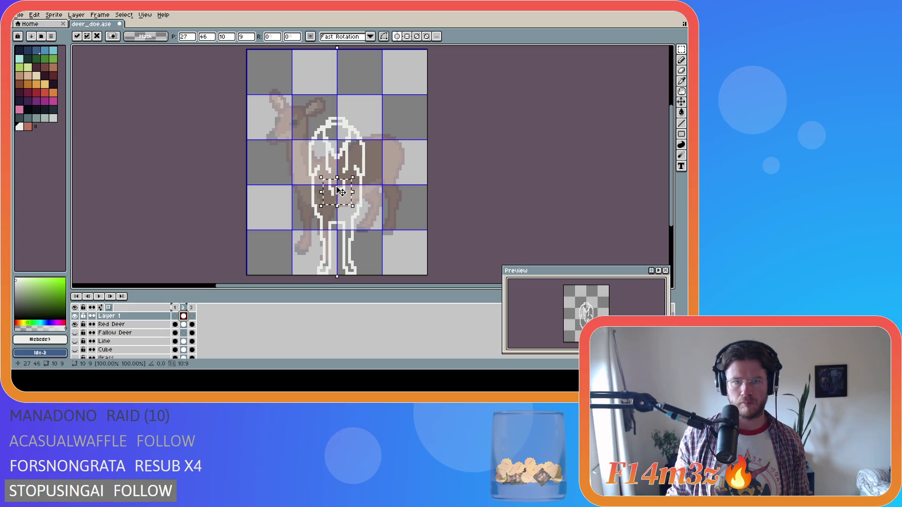
key("Up")
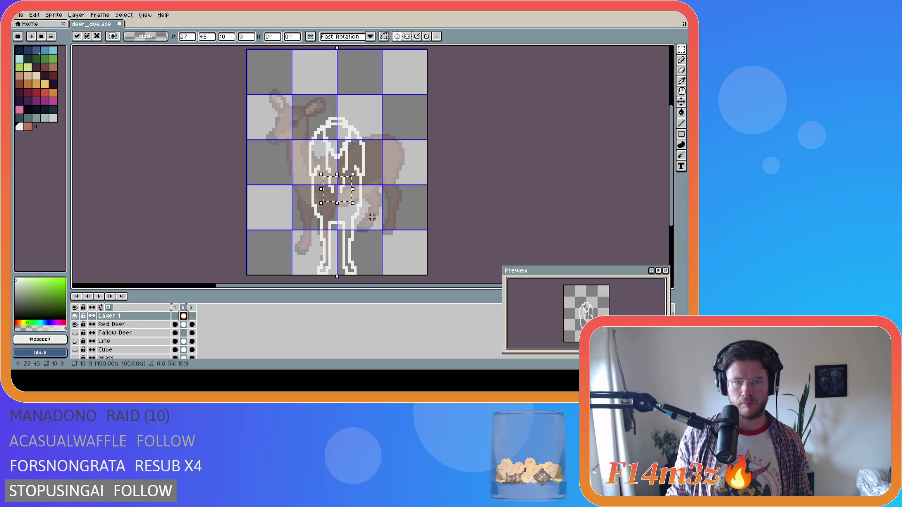
key("Return")
key("ctrl+d")
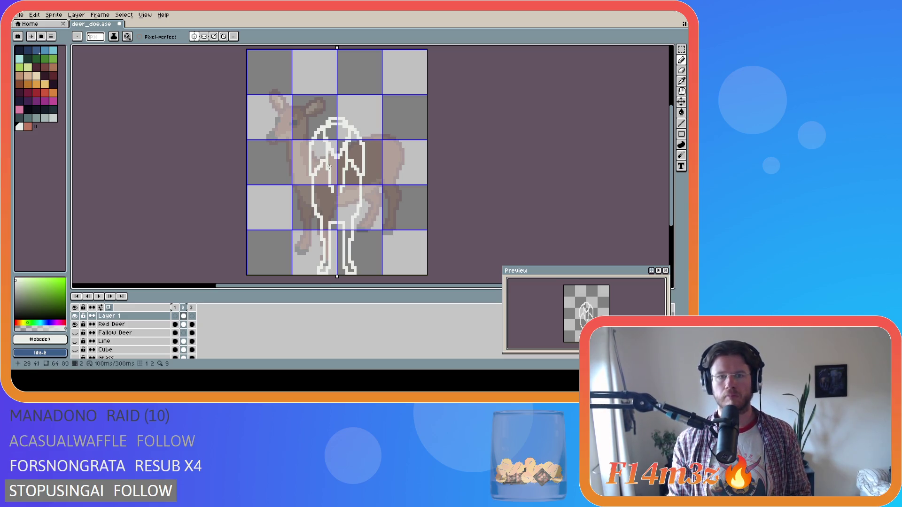
Add a few white pixels to the tops of the inner leg lines, sampling colours as needed
left_click_drag(318, 165, 325, 157)
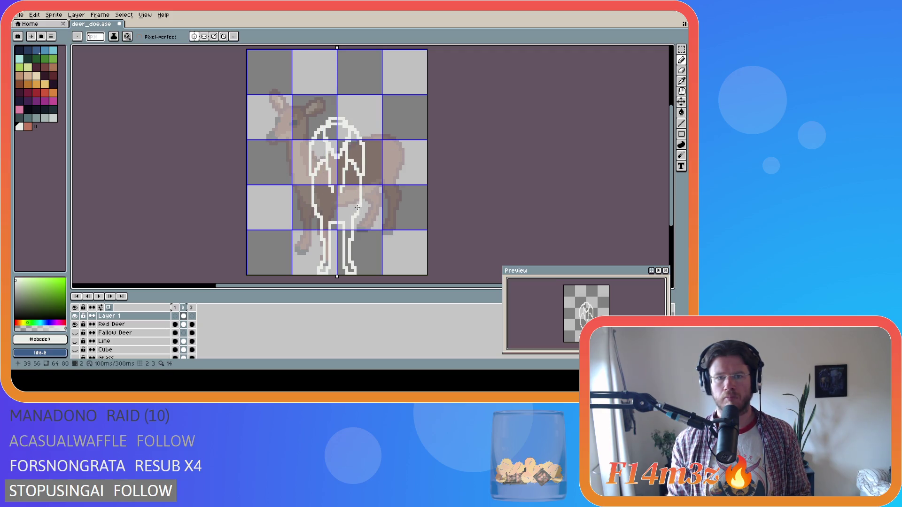
left_click_drag(318, 166, 319, 167)
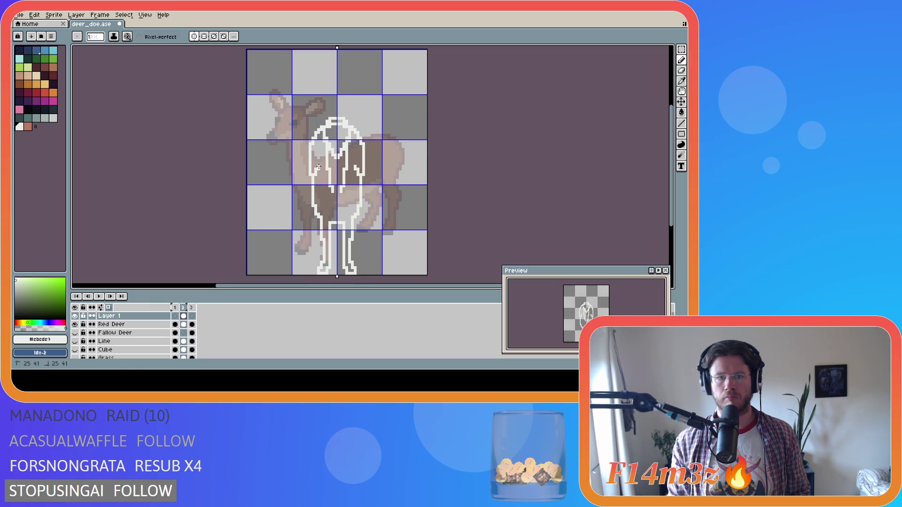
key("i")
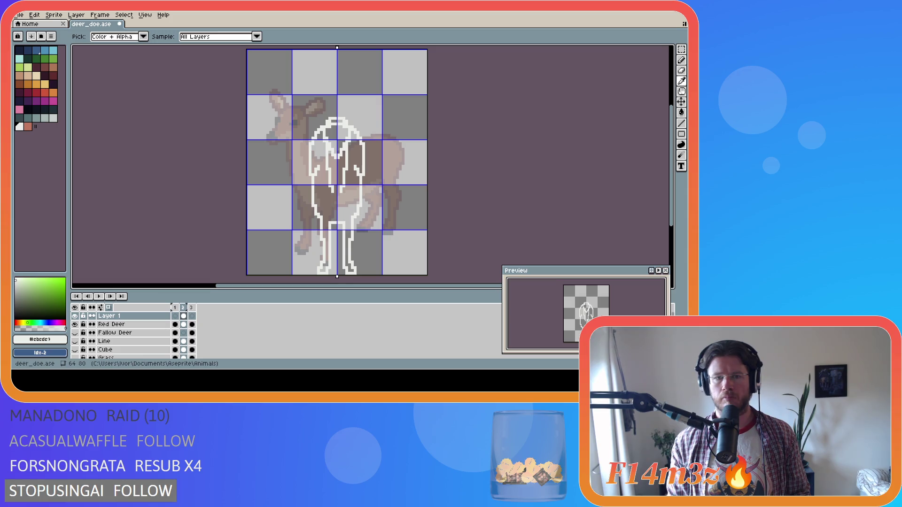
key("b")
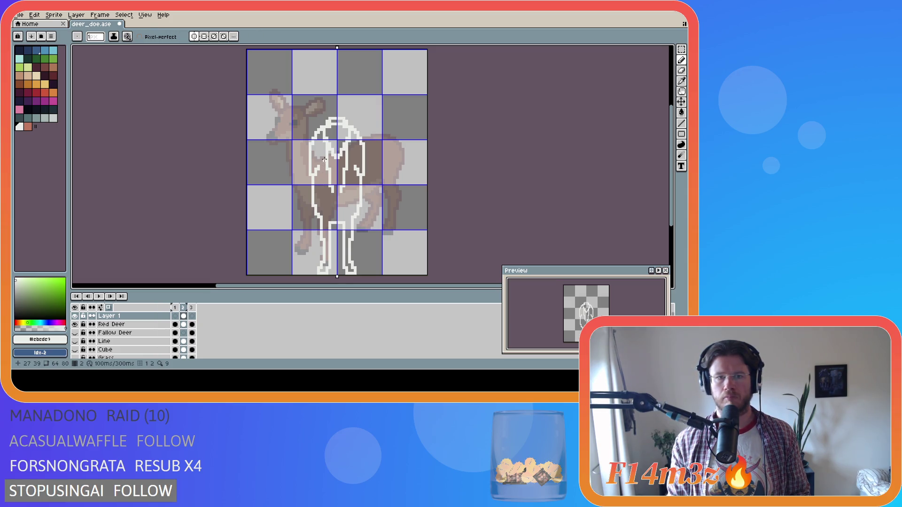
key("i")
key("b")
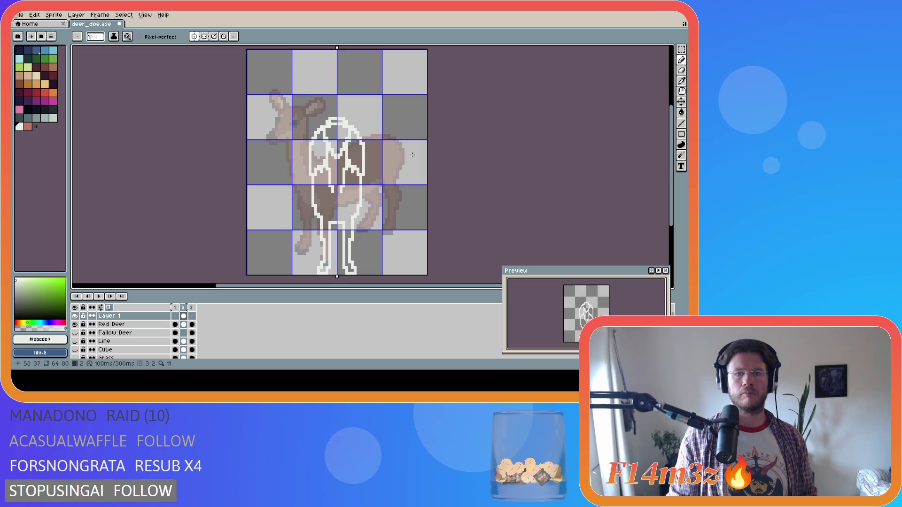
key("i")
key("b")
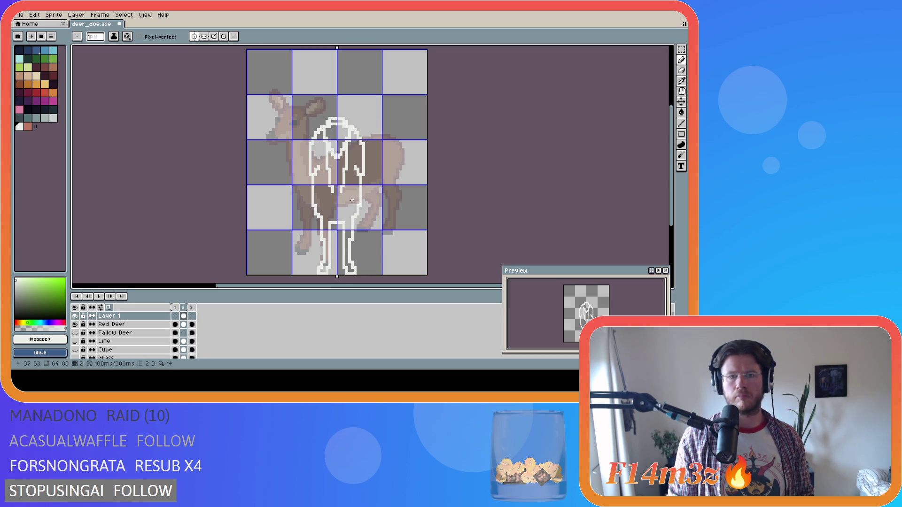
key("i")
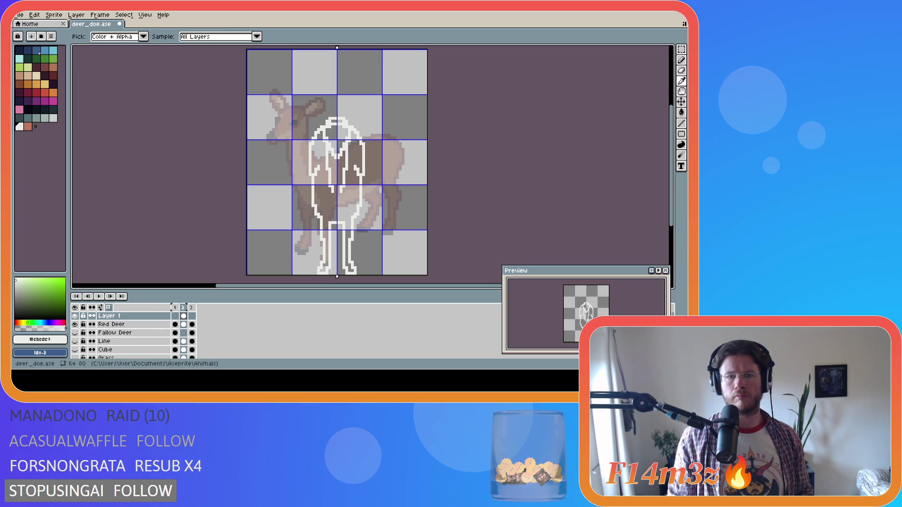
key("b")
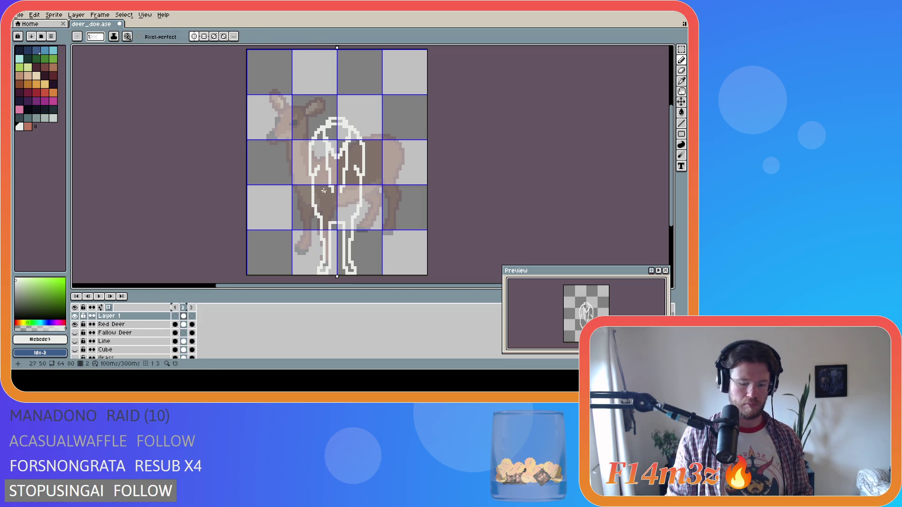
Select both inner leg tops and lift them for repositioning
key("m")
left_click_drag(312, 166, 321, 179)
key("ctrl+t")
On the Red Deer layer, nudge the selected leg-top pixels down one pixel and deselect
left_click(168, 324)
left_click_drag(322, 180, 322, 183)
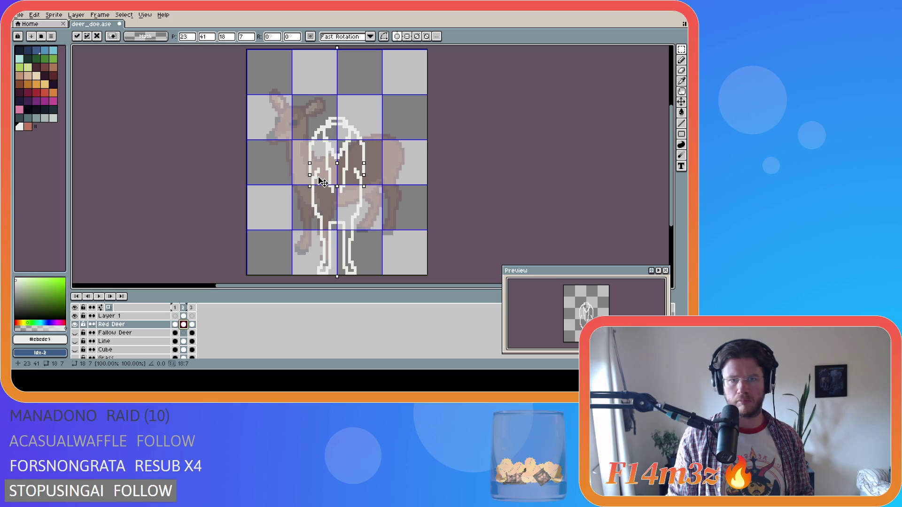
left_click(254, 191)
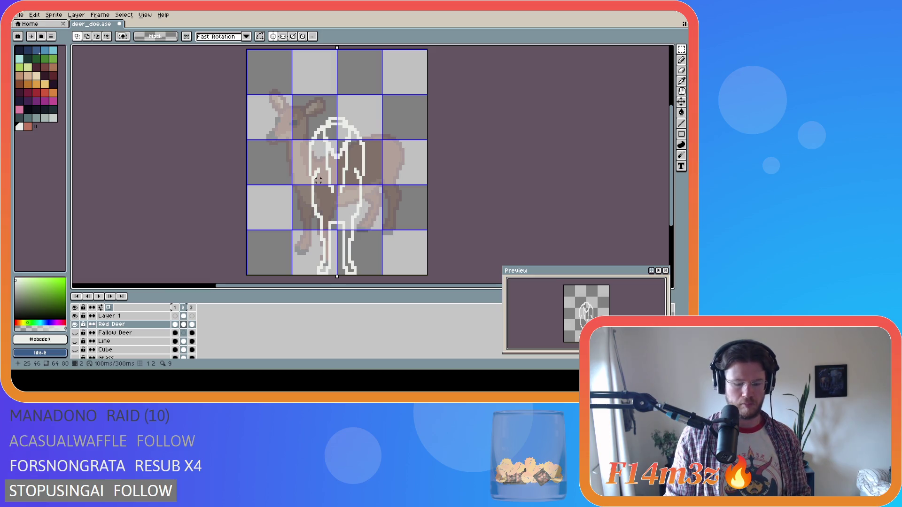
Sample colours from the canvas and draw white outline pixels on the rump and hind legs
key("b")
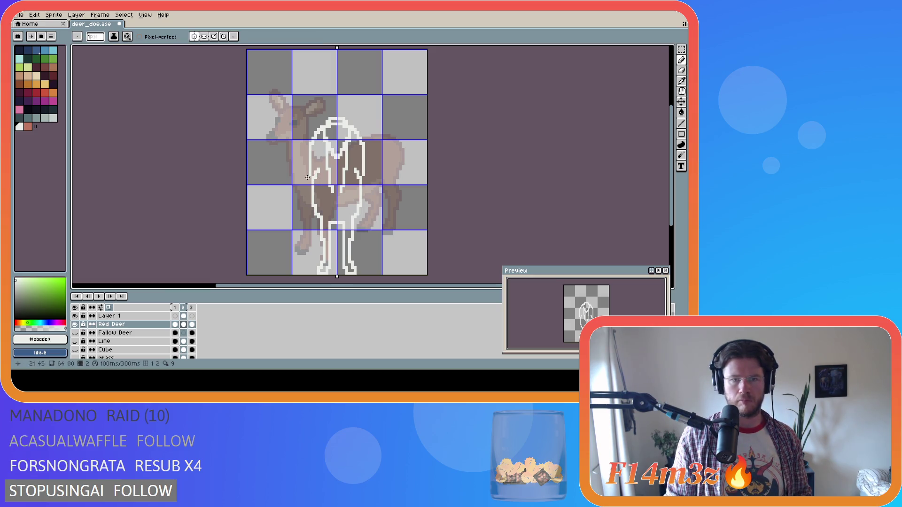
key("i")
key("b")
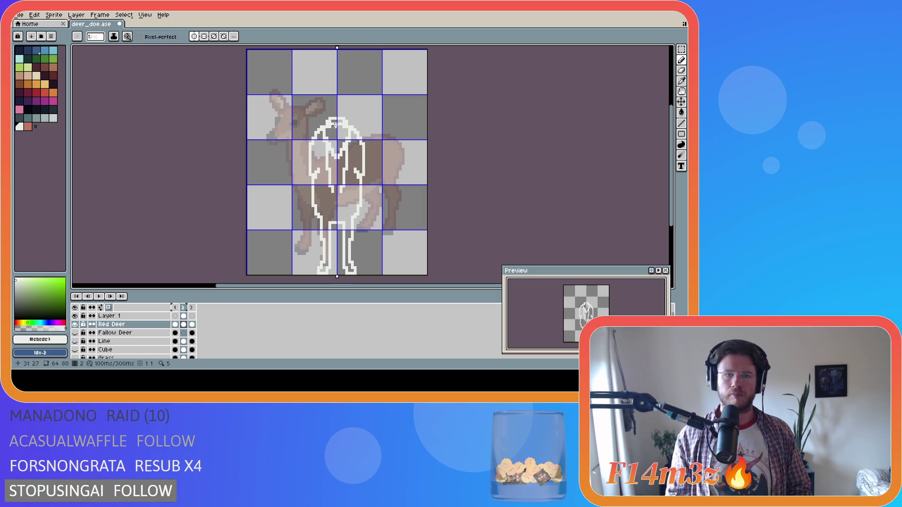
key("i")
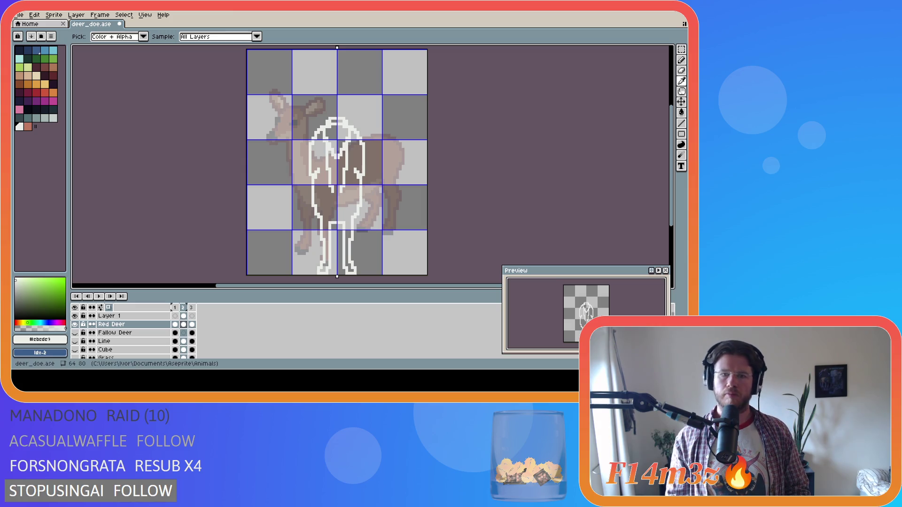
key("b")
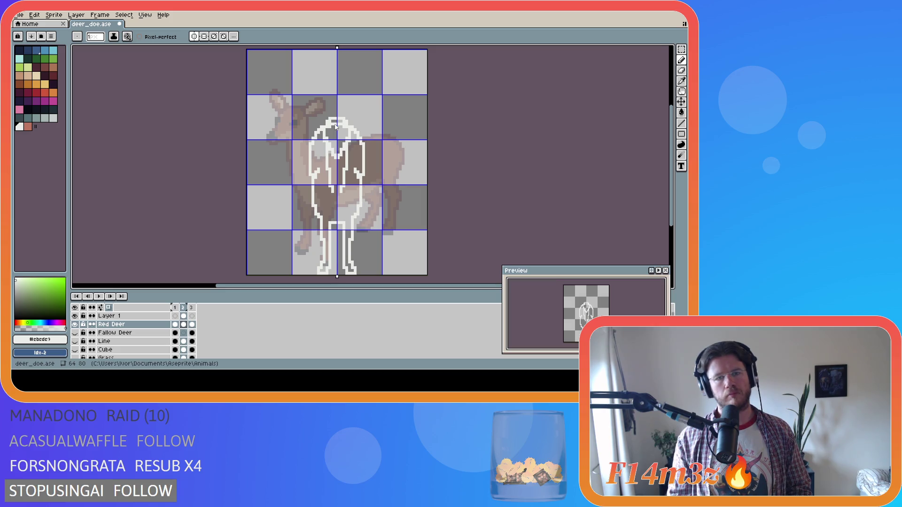
Erase a short bit of the white outline near the leg tops, then redo the erase
key("e")
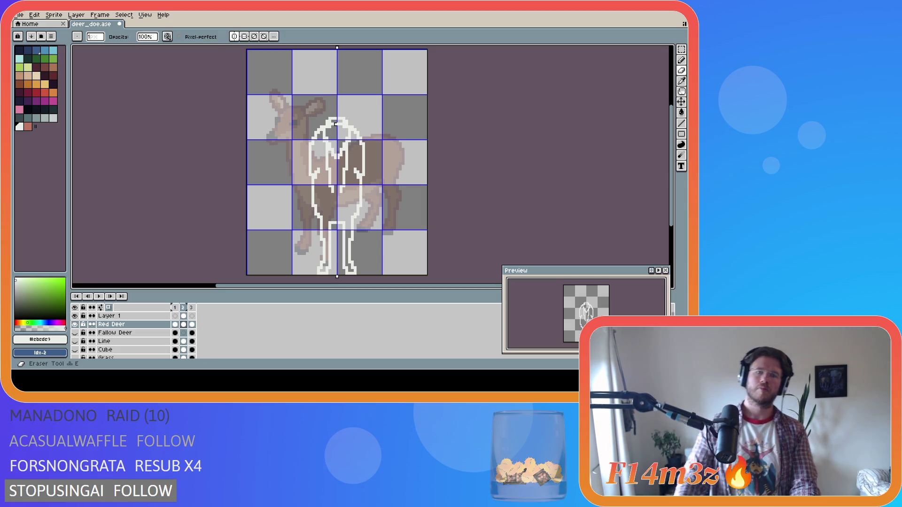
left_click_drag(316, 181, 315, 172)
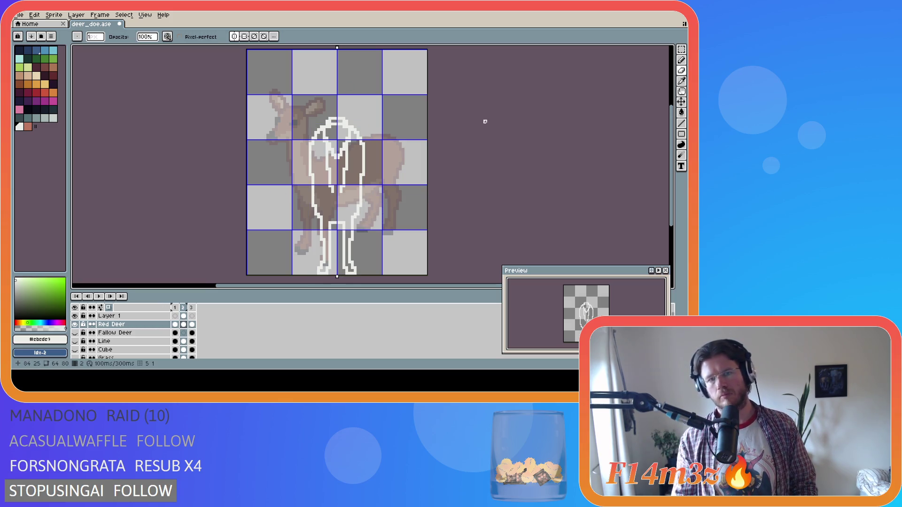
key("ctrl")
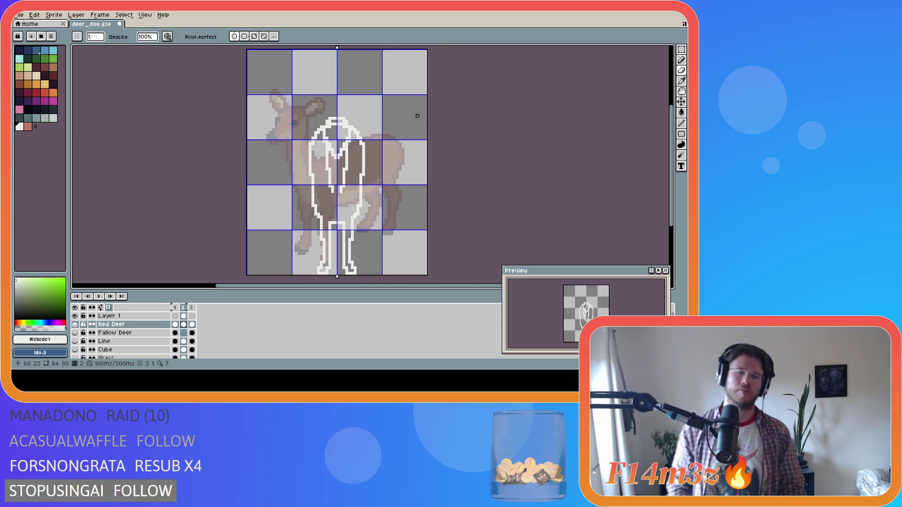
key("ctrl")
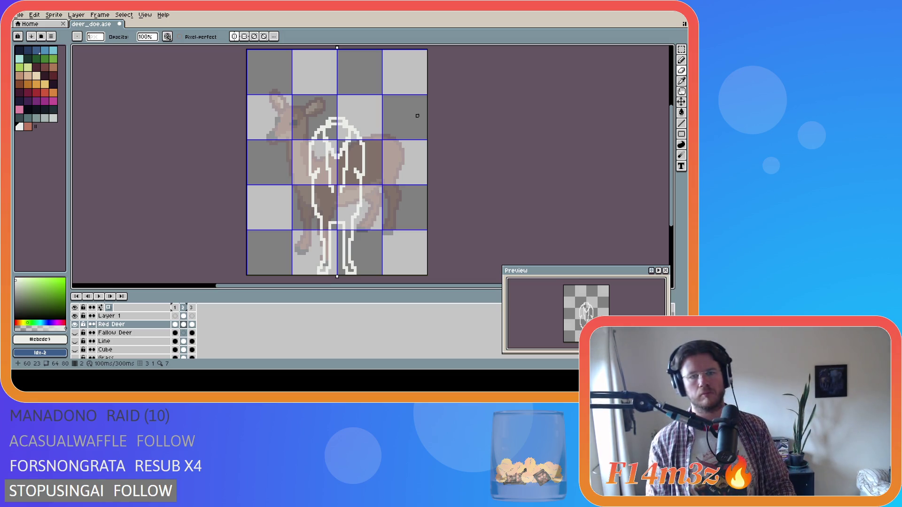
key("ctrl+y")
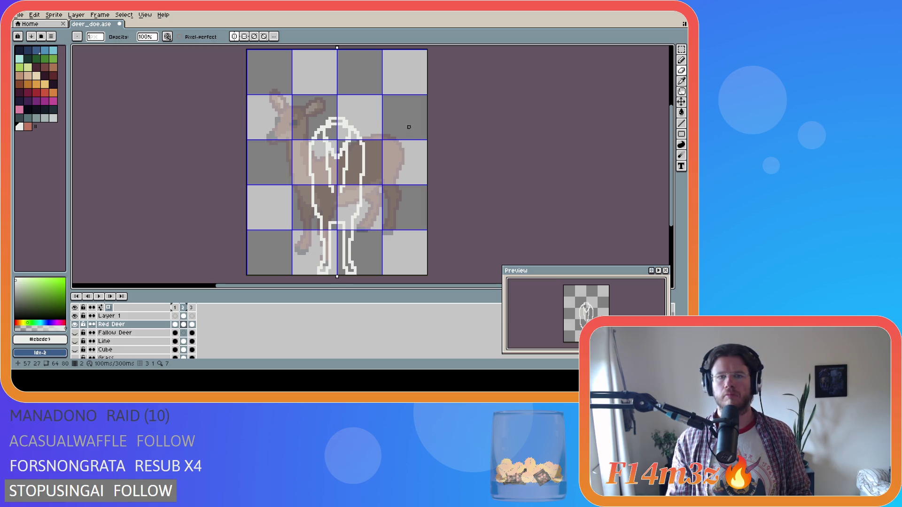
Try a mirrored white line down both hind legs, then undo it
key("i")
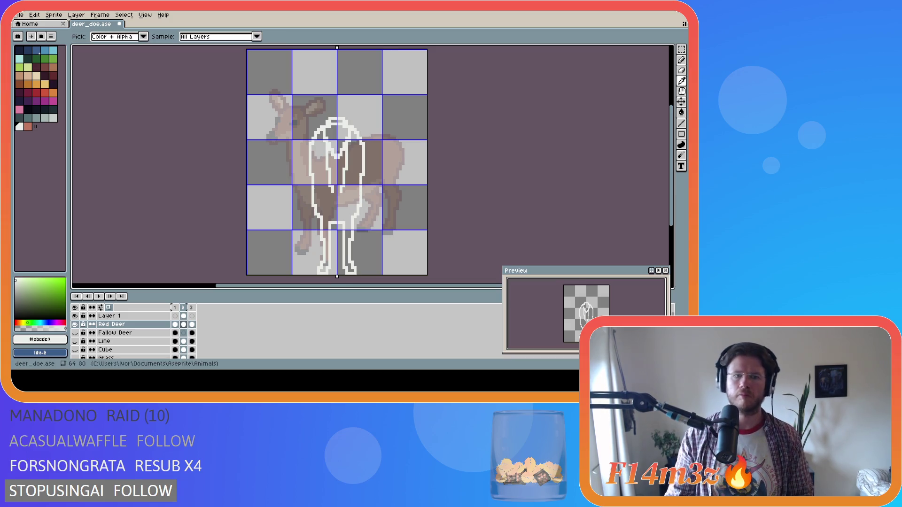
key("b")
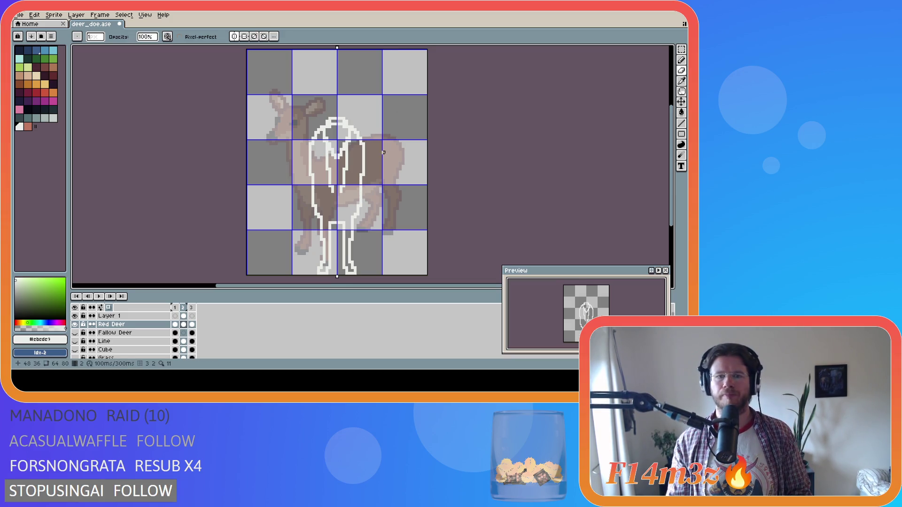
key("e")
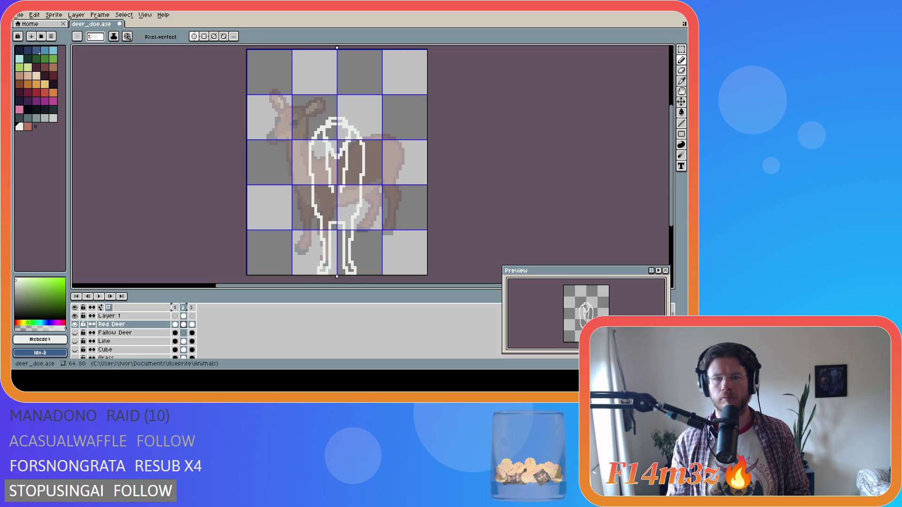
left_click_drag(347, 167, 355, 187)
key("ctrl+z")
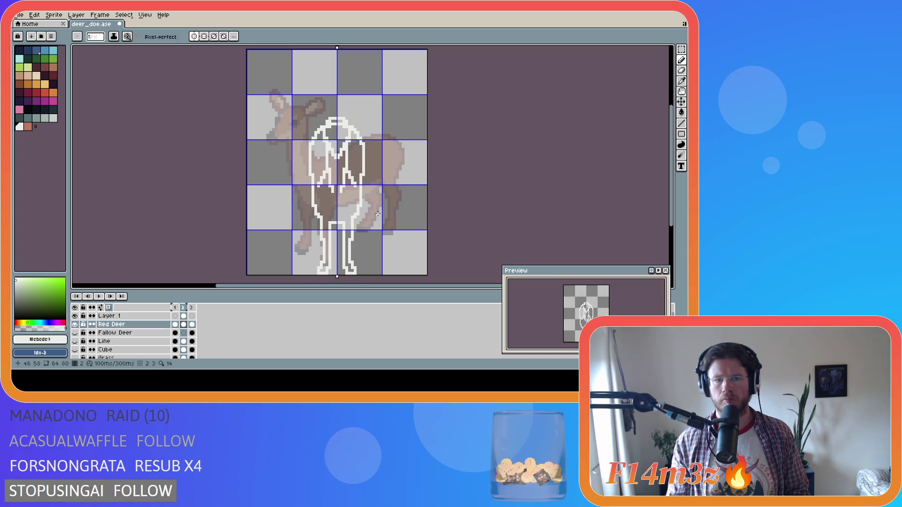
Sample colours and touch up the white inner lines where the legs meet the rump
key("i")
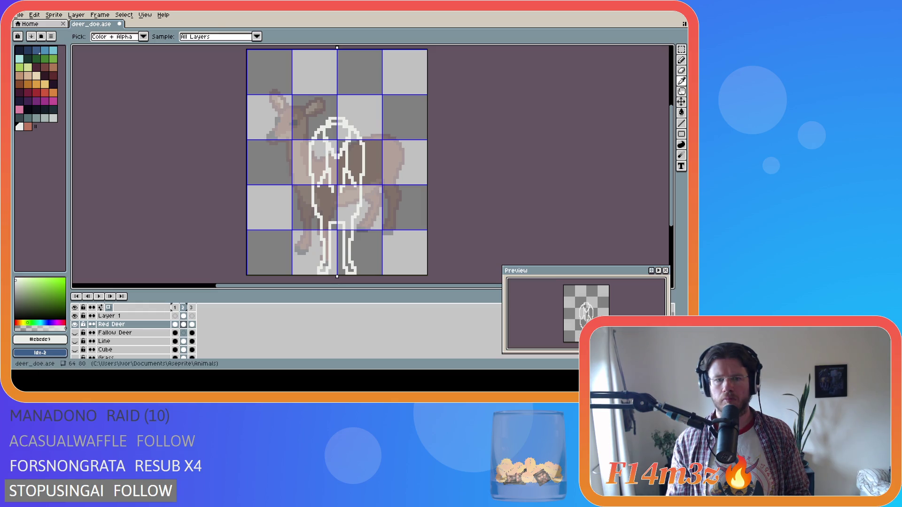
key("b")
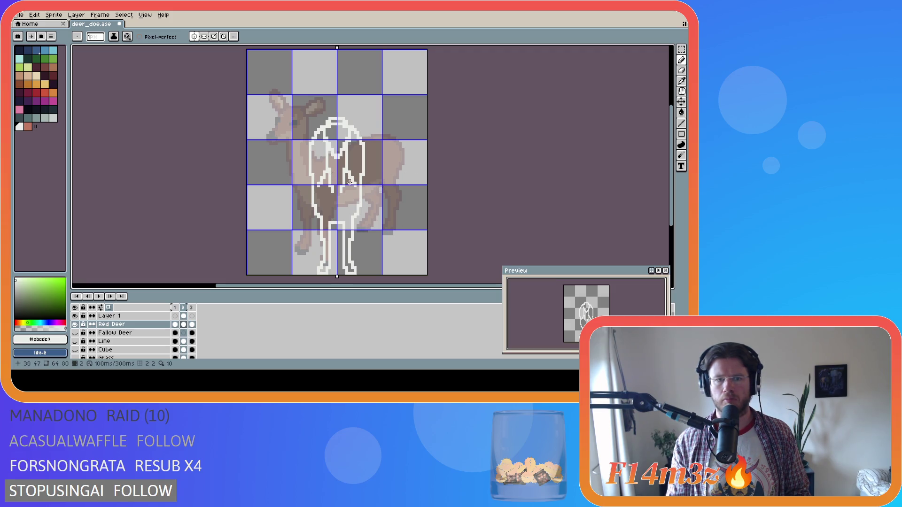
key("i")
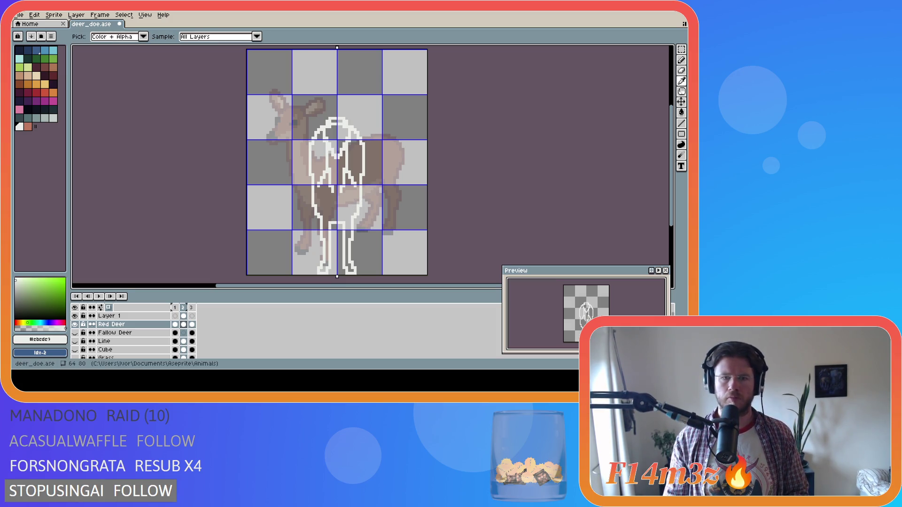
key("b")
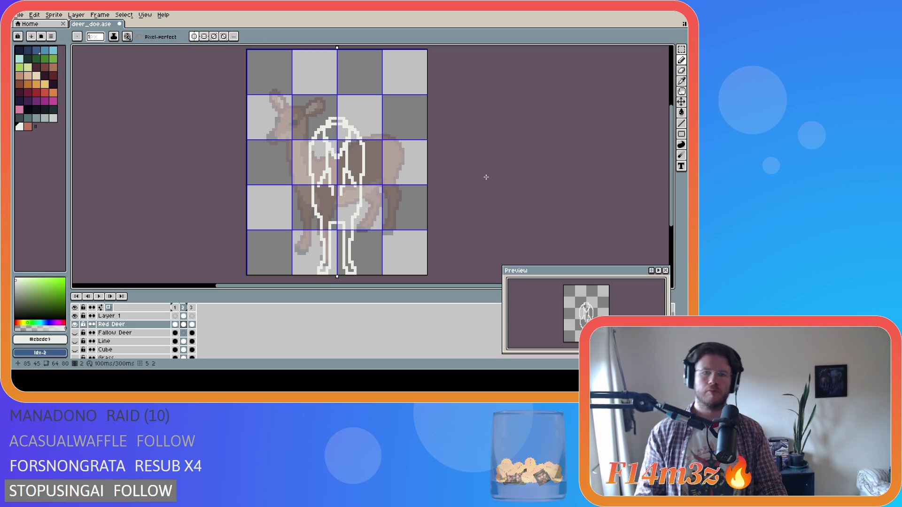
key("i")
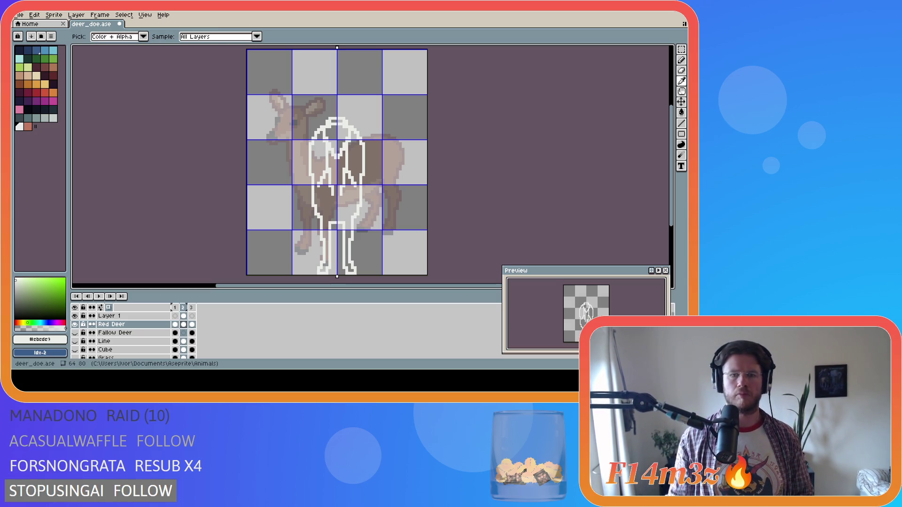
key("b")
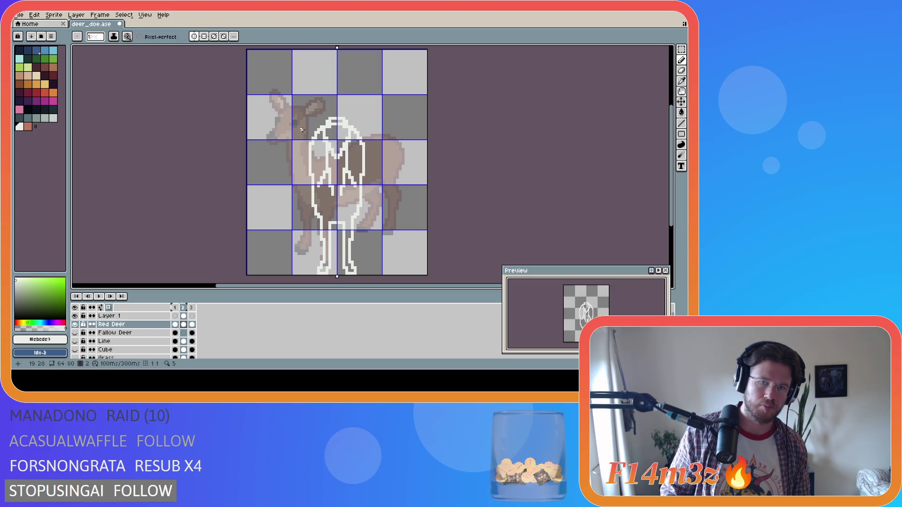
key("m")
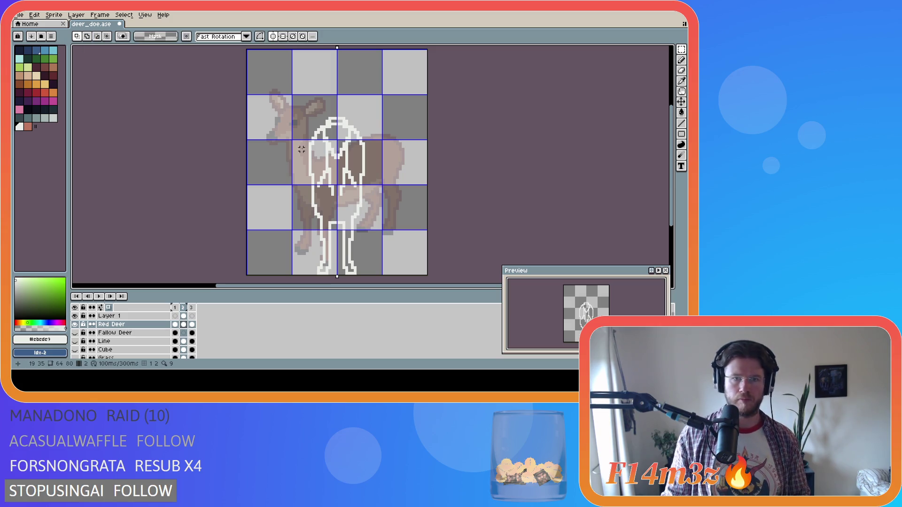
mouse_move(287, 141)
left_mouse_down()
mouse_move(287, 177)
mouse_move(278, 183)
mouse_move(295, 185)
left_mouse_up()
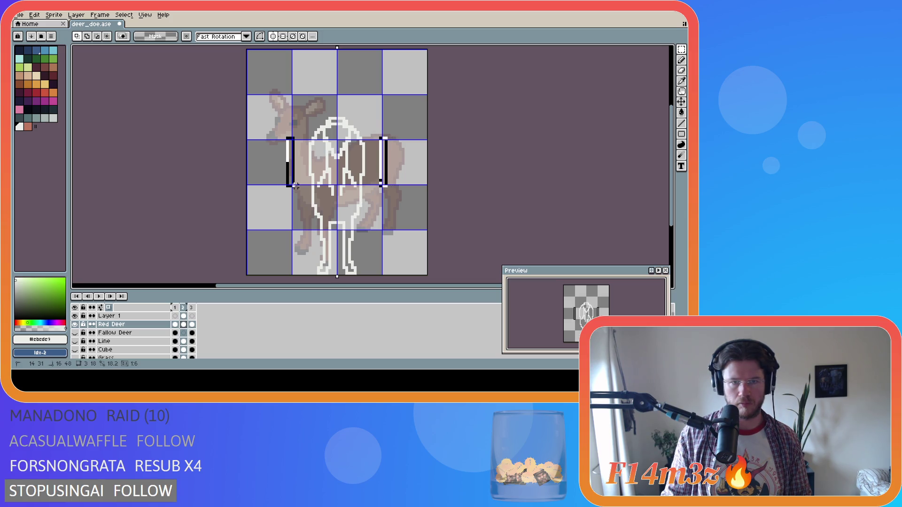
key("ctrl+d")
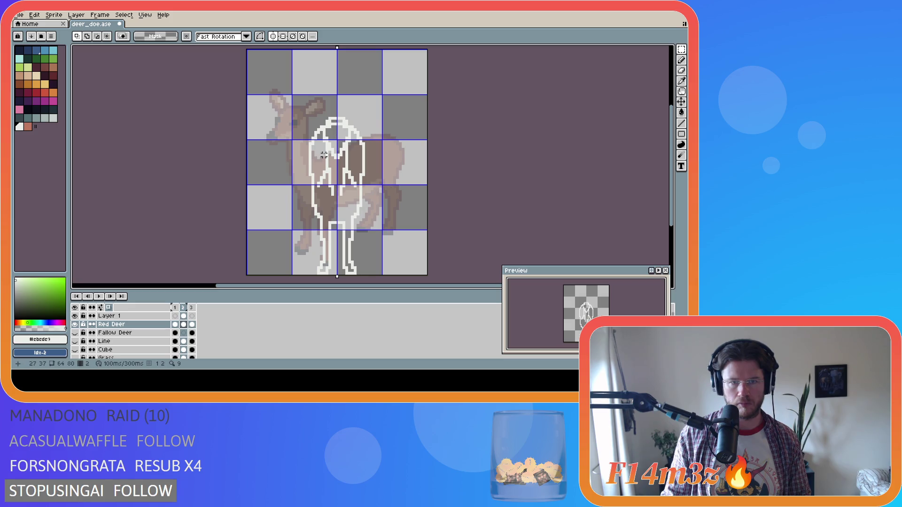
mouse_move(327, 152)
left_mouse_down()
mouse_move(345, 177)
mouse_move(335, 194)
left_mouse_up()
key("b")
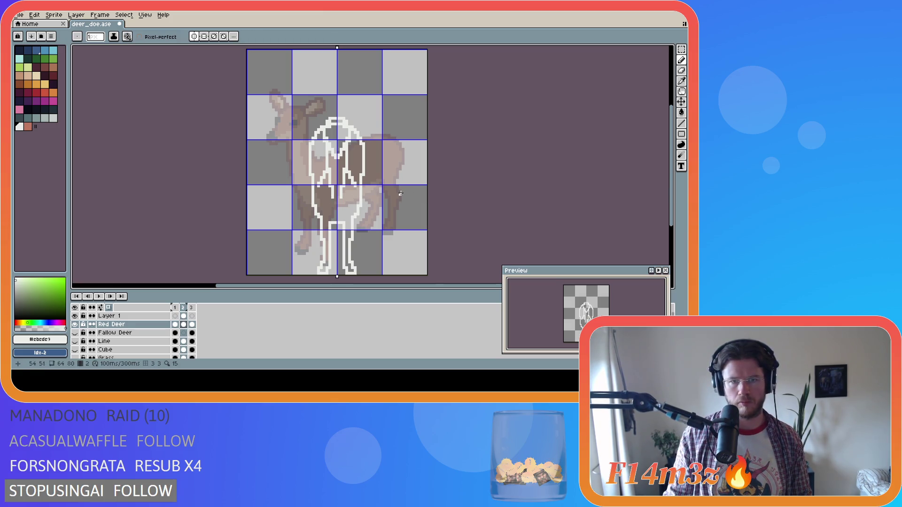
key("i")
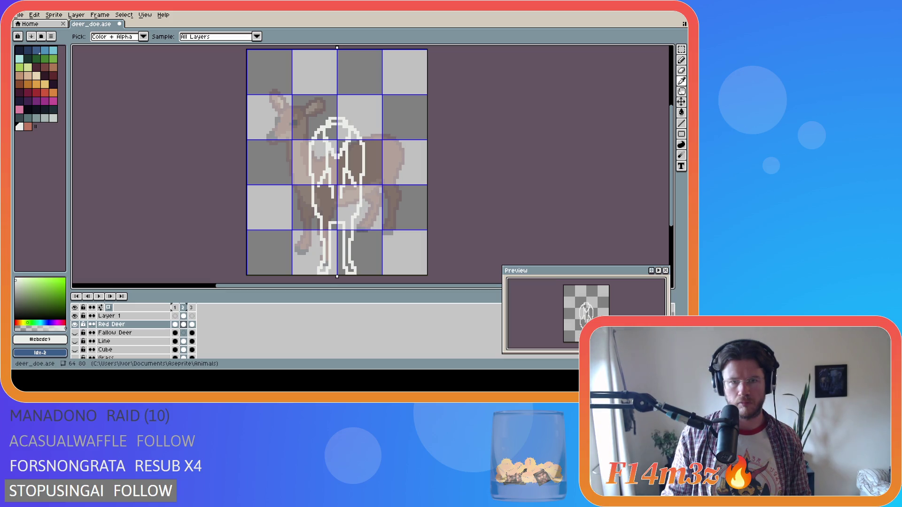
key("b")
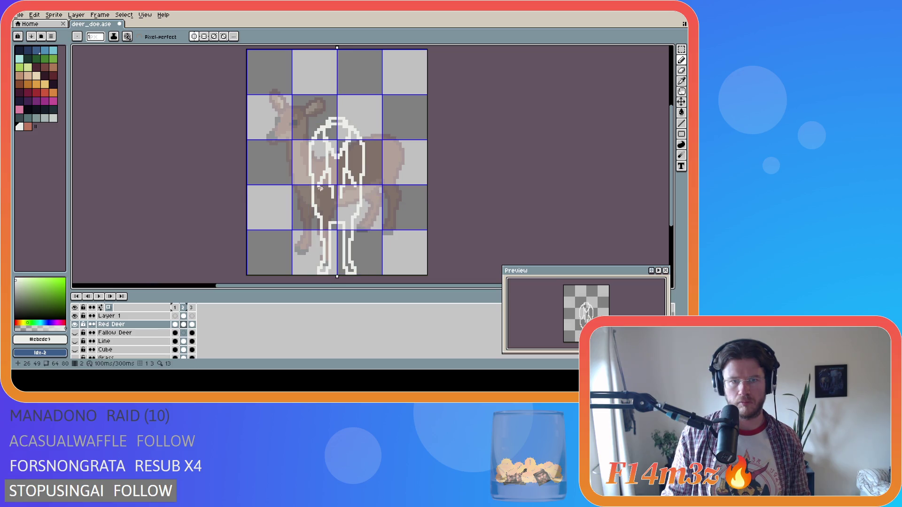
key("e")
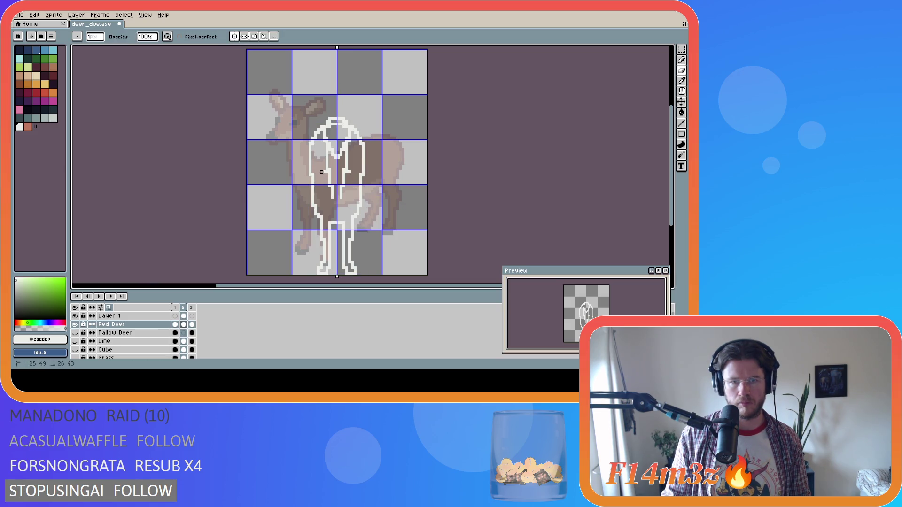
key("v")
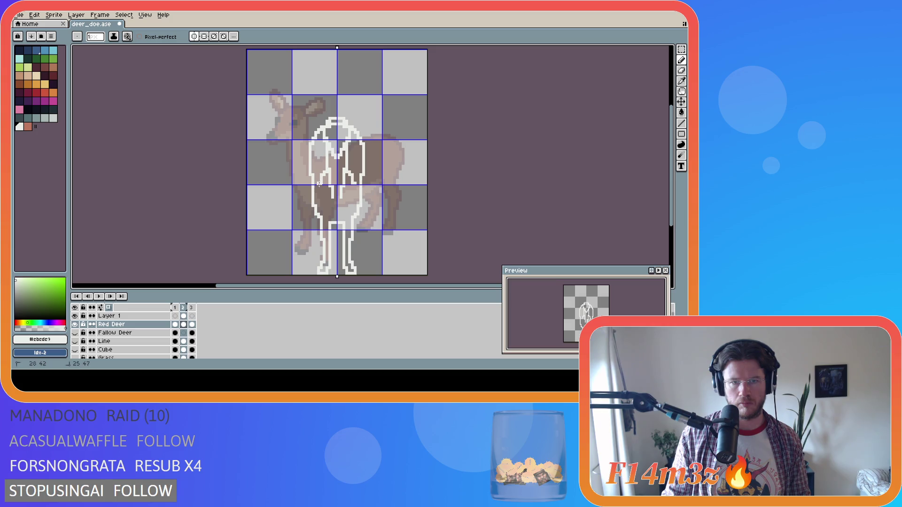
key("b")
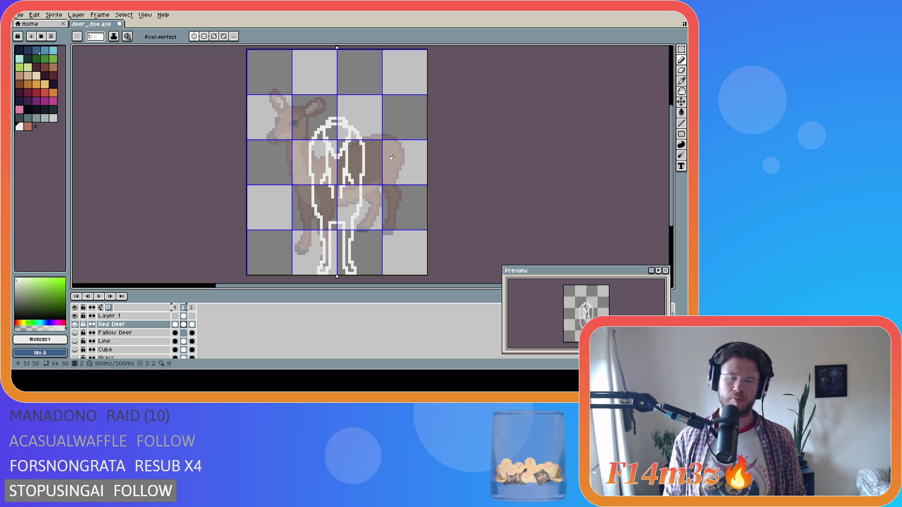
key("i")
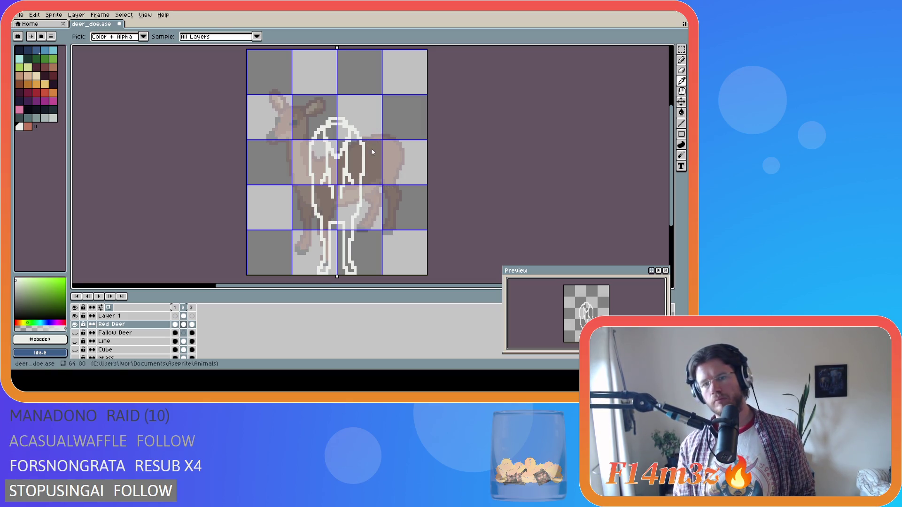
key("b")
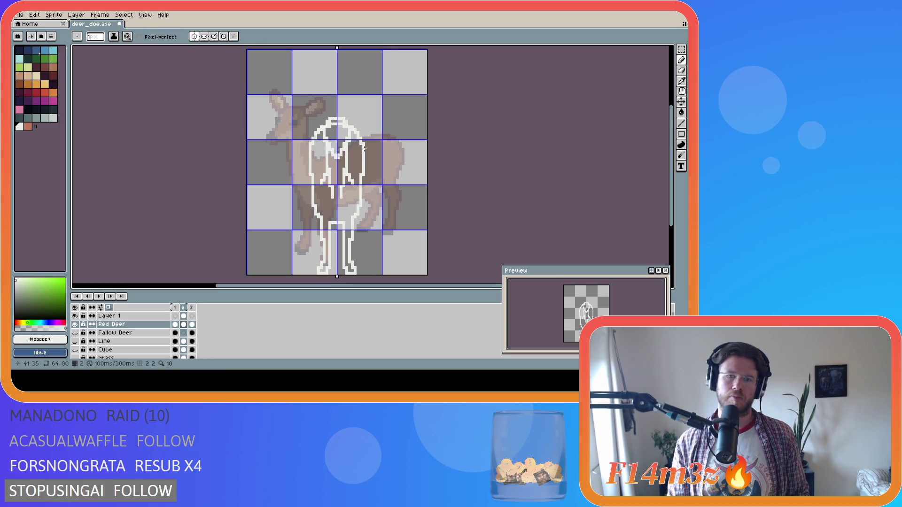
key("i")
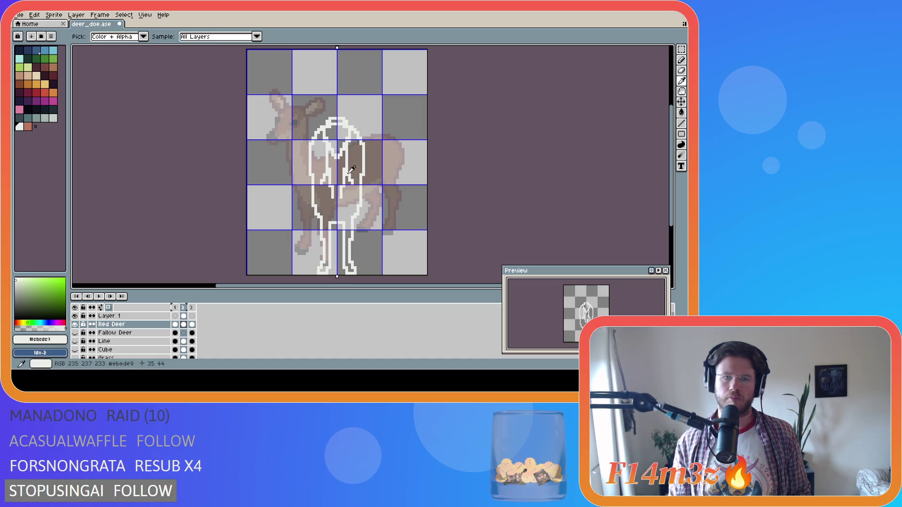
key("b")
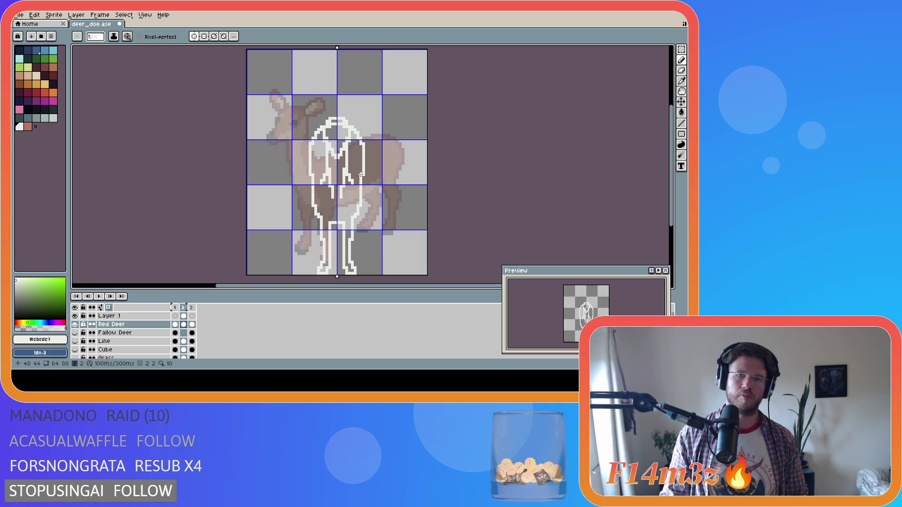
key("i")
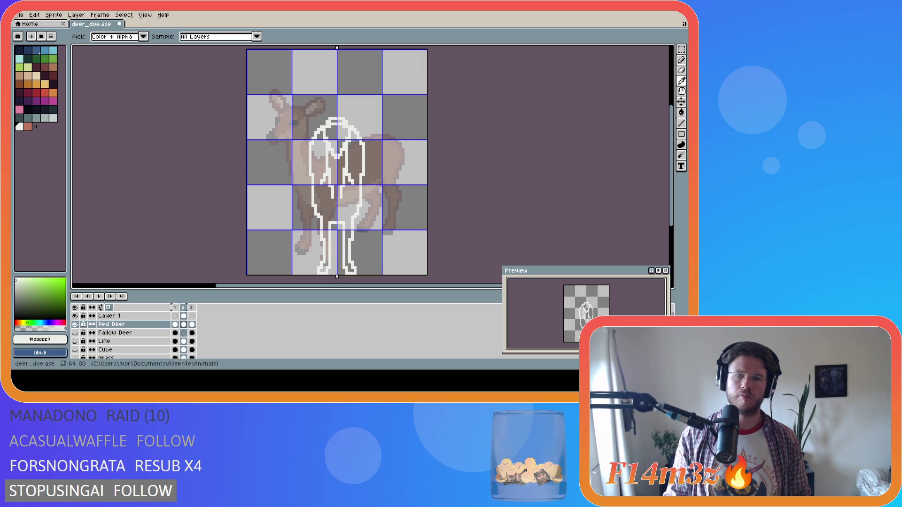
key("b")
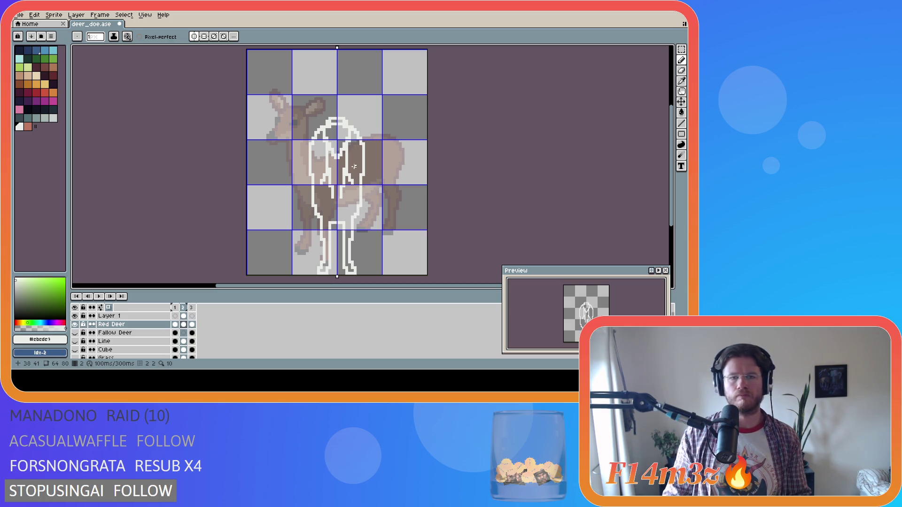
key("i")
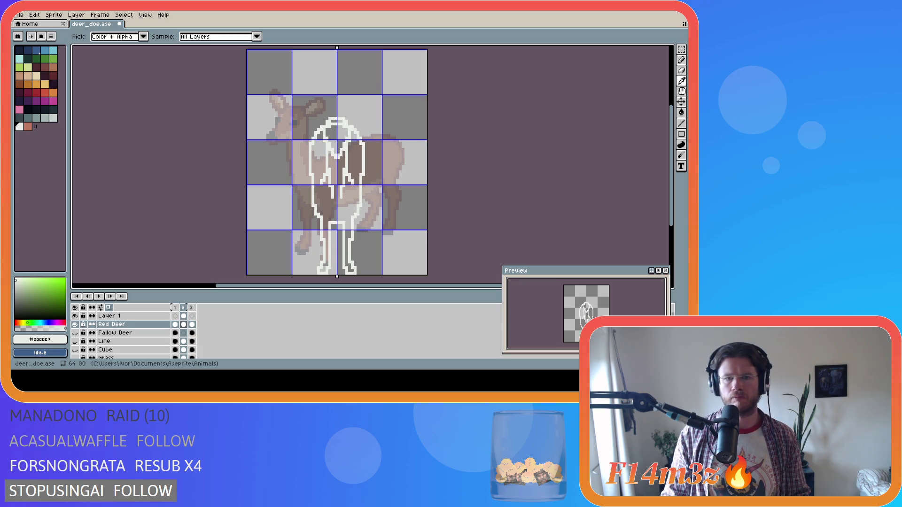
key("b")
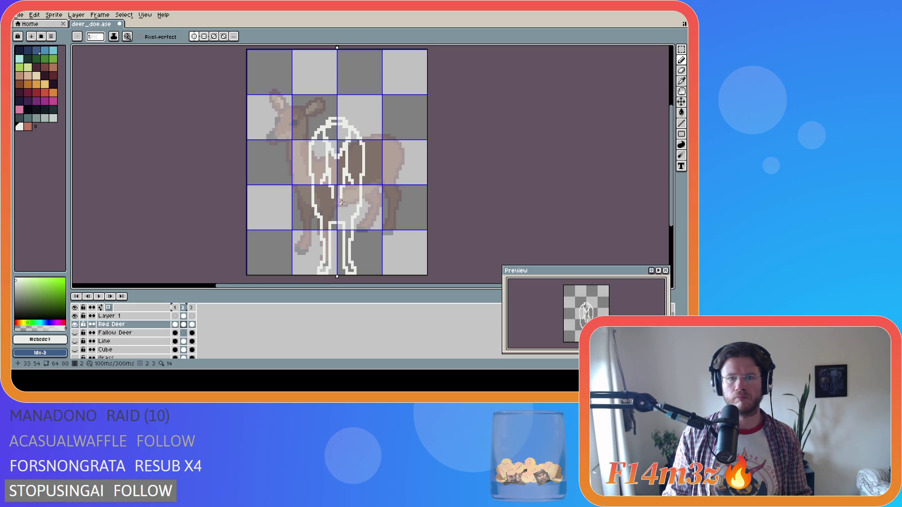
Check the Red Deer layer's content, then try flattening both layers and undo it
left_click(75, 325)
left_click(75, 325)
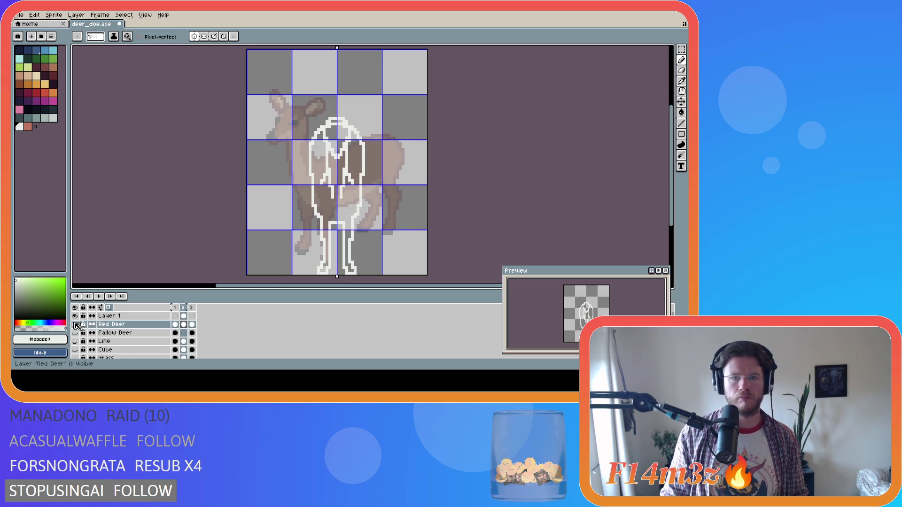
left_click(131, 316)
left_click(164, 325, "shift")
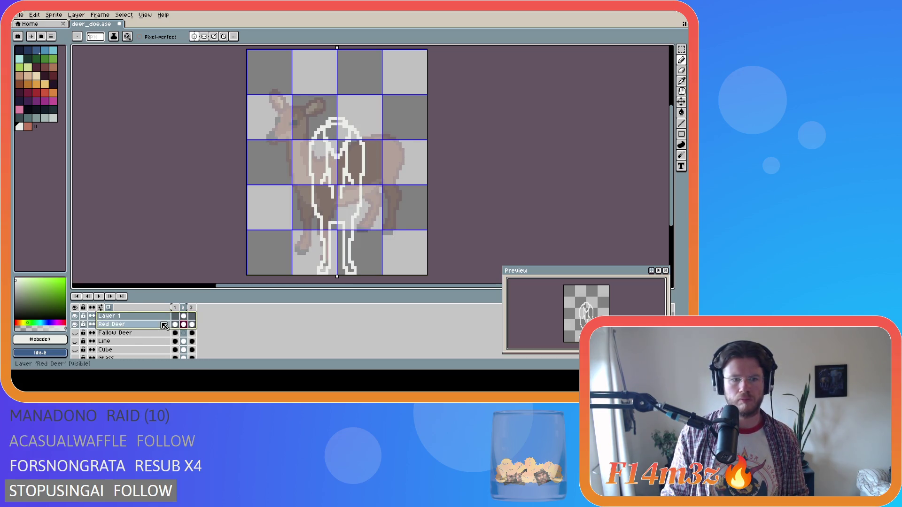
right_click(164, 325)
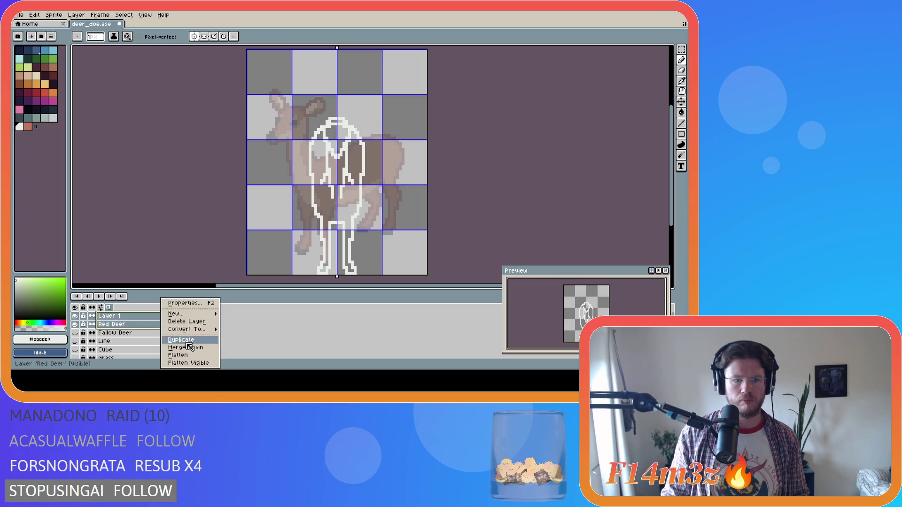
left_click(179, 356)
key("ctrl+z")
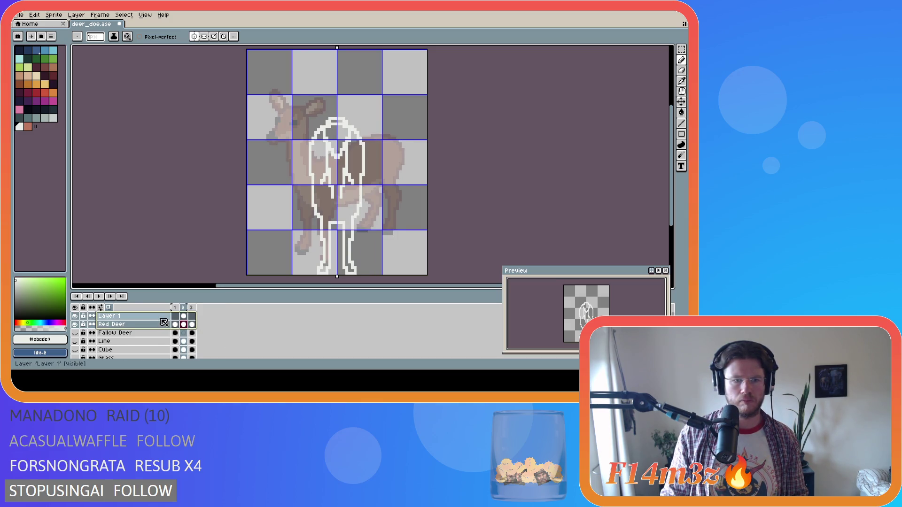
Merge Layer 1 on its own down into the Red Deer layer
left_click(141, 316)
right_click(159, 315)
left_click(193, 348)
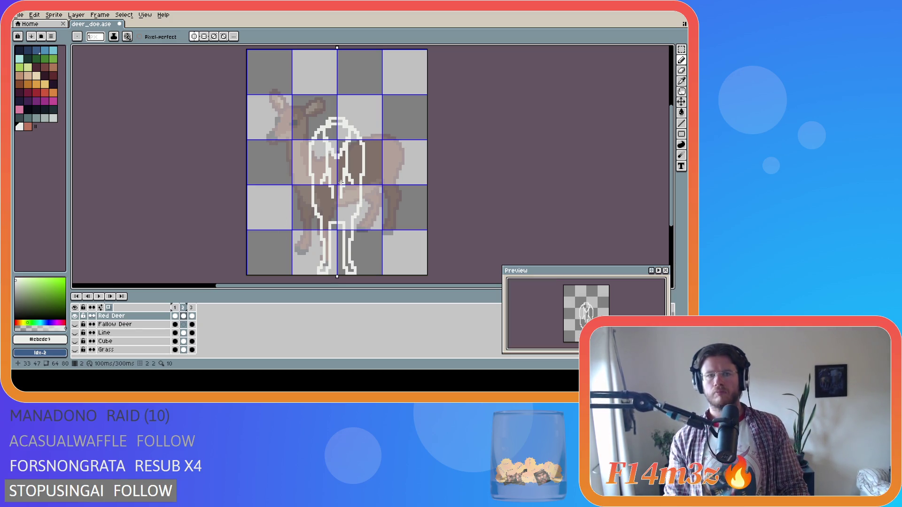
Try mirrored ear lines of various lengths from the head top, undoing each attempt
key("i")
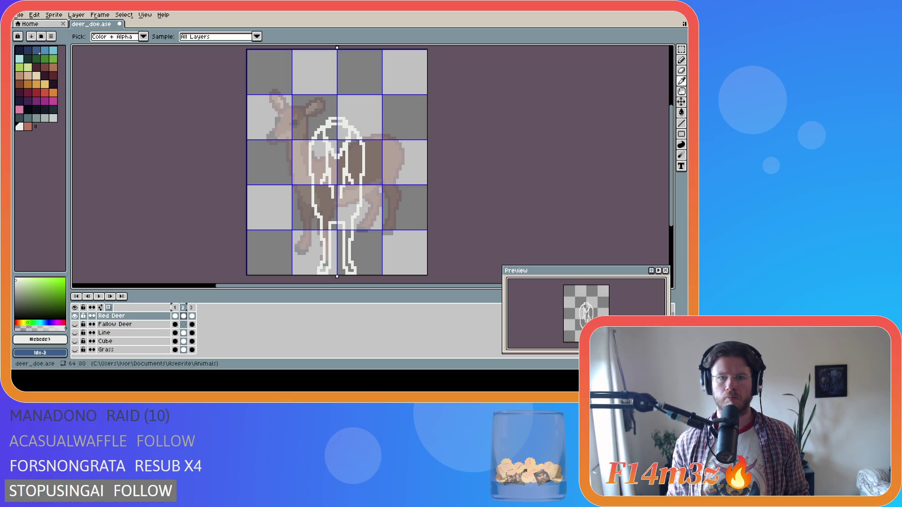
key("b")
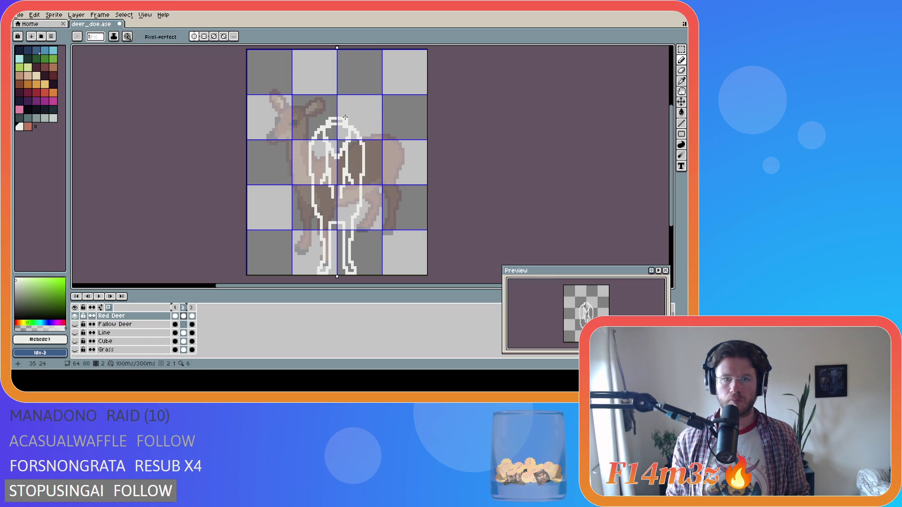
left_click(349, 112, "shift")
key("ctrl+z")
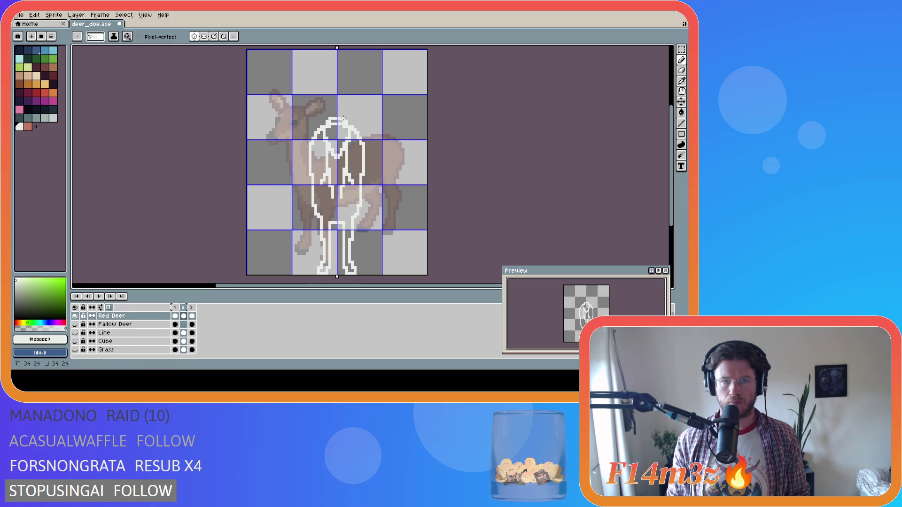
left_click(358, 107, "shift")
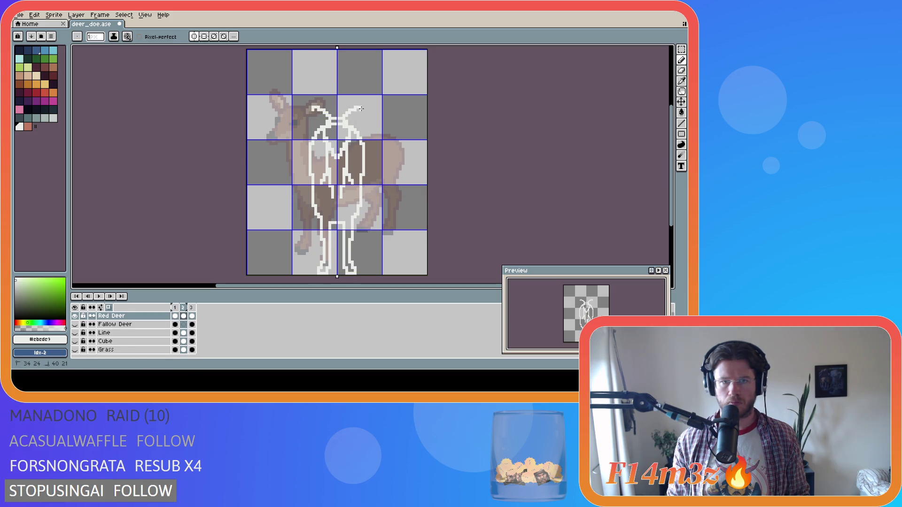
key("ctrl+z")
left_click(347, 113, "shift")
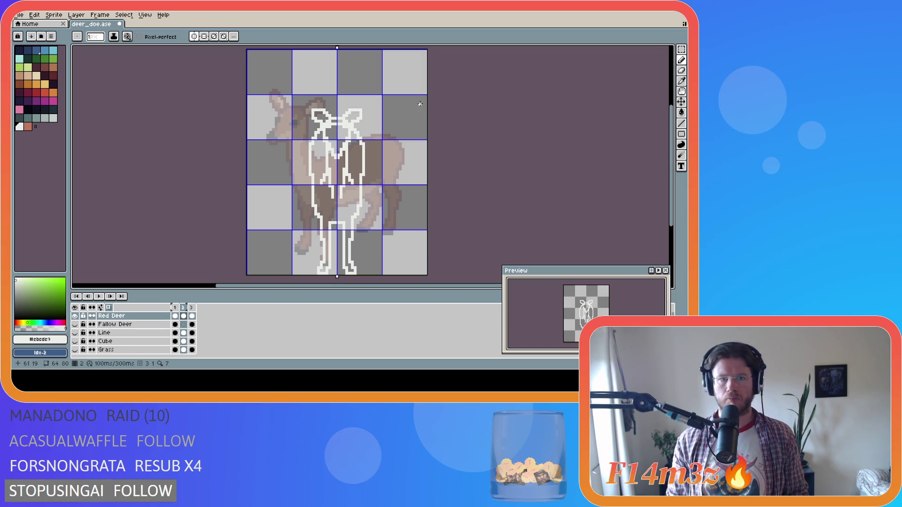
key("ctrl+z")
Try more mirrored ear lines rising from the top of the head, undoing them
mouse_move(344, 118)
left_mouse_down()
mouse_move(357, 108)
mouse_move(350, 121)
left_mouse_up()
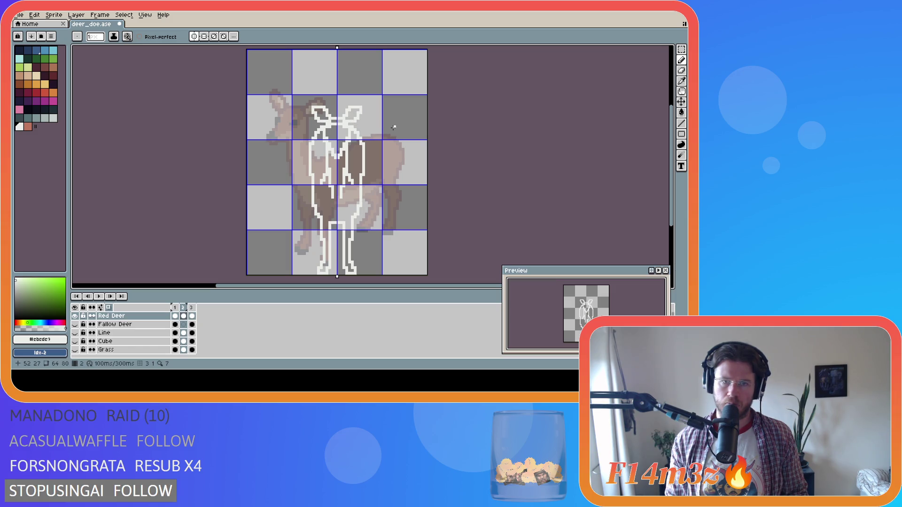
key("i")
key("b")
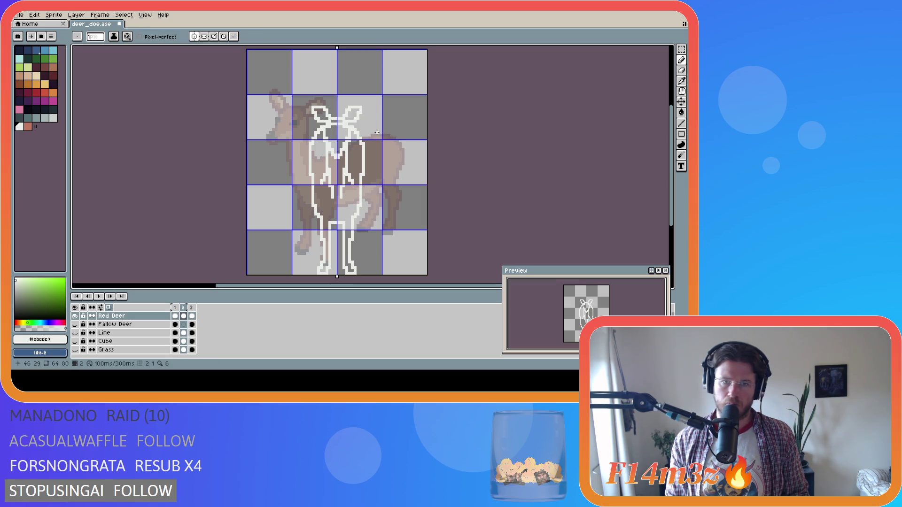
key("i")
key("b")
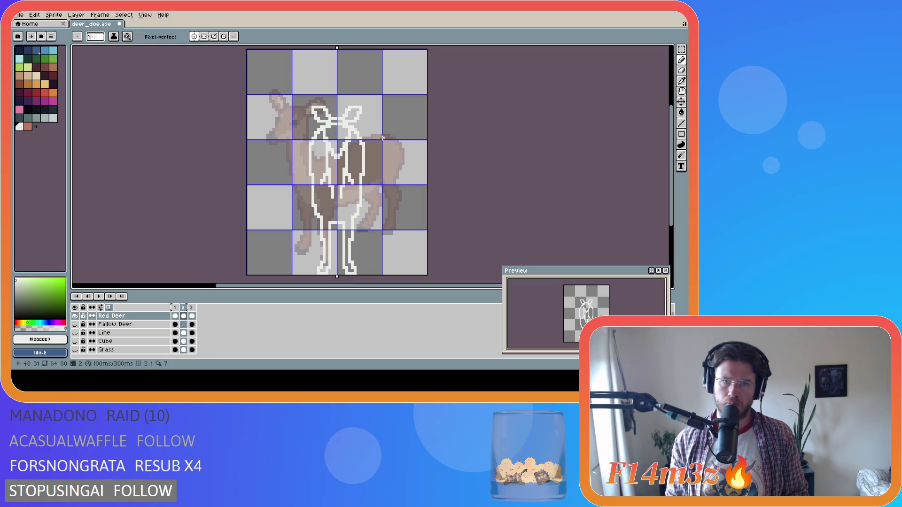
key("ctrl+z")
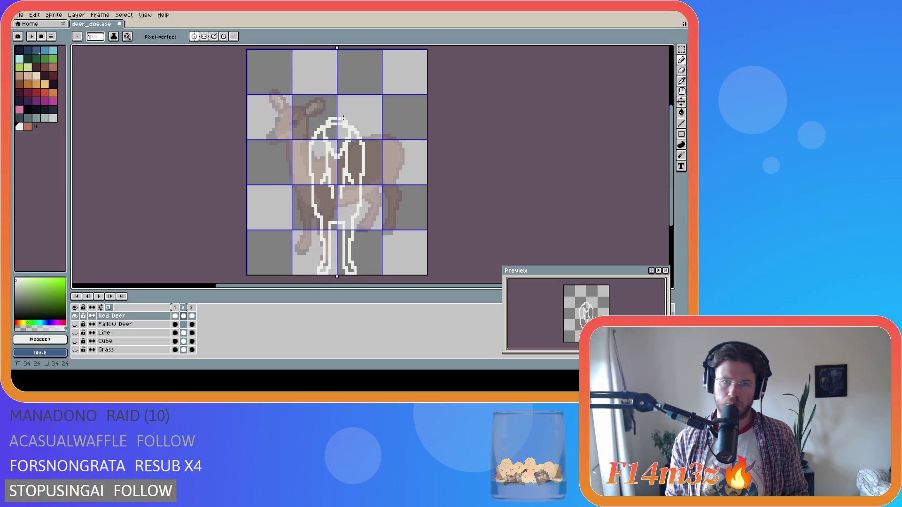
left_click_drag(343, 119, 360, 102)
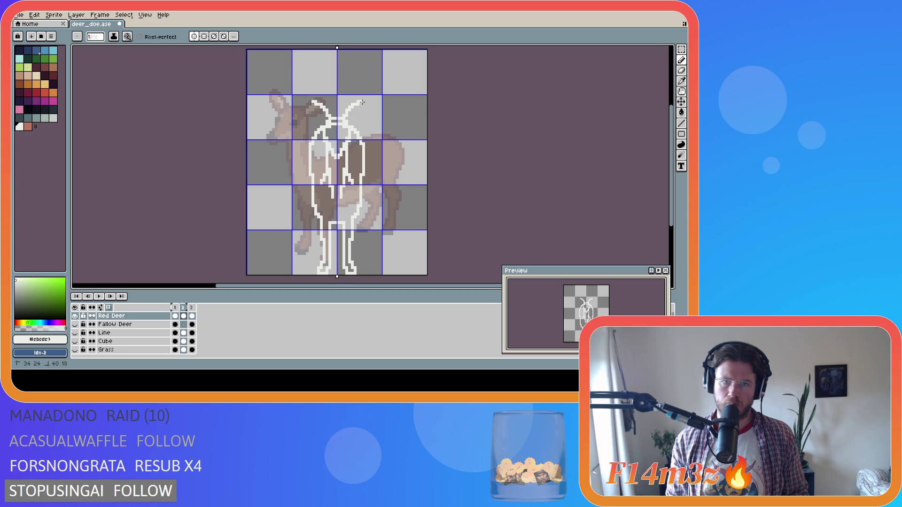
key("ctrl+z")
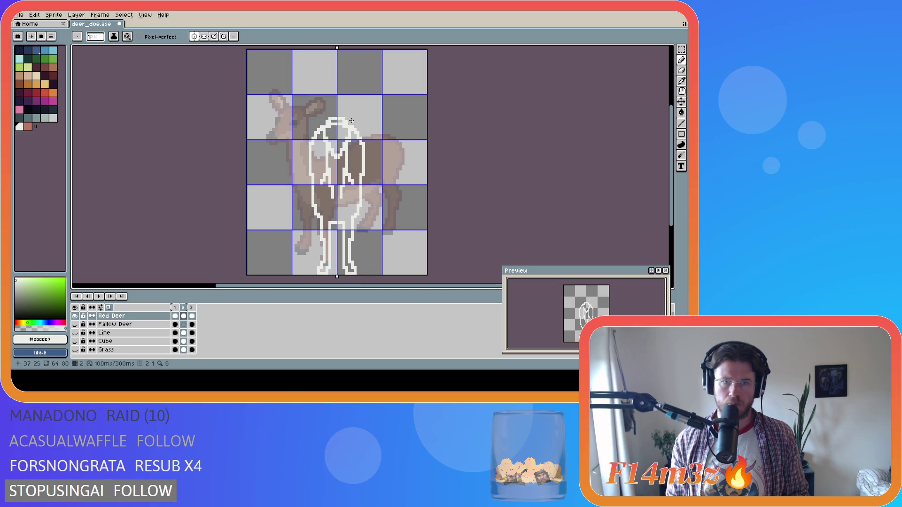
left_click_drag(344, 118, 347, 113)
key("alt")
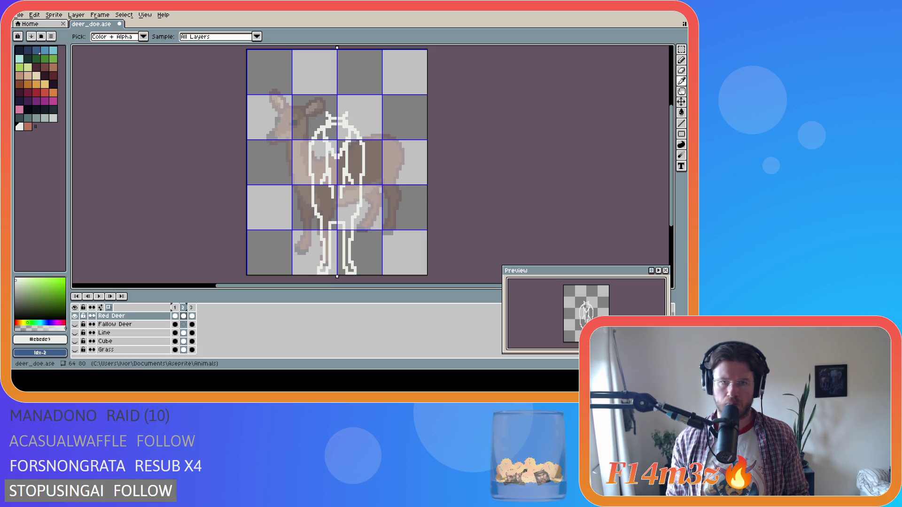
key("ctrl+z")
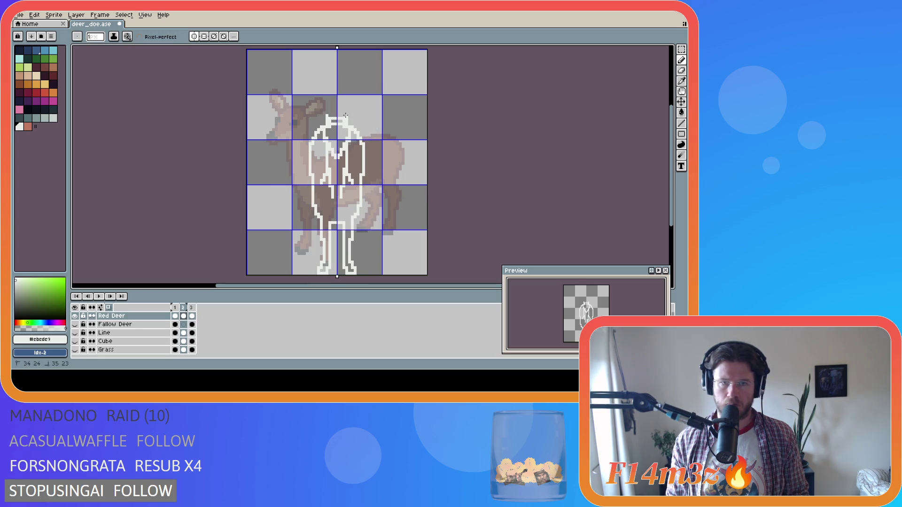
Draw mirrored ear stubs, lengthen the tips, and close the ear loops
left_click_drag(345, 119, 344, 113)
left_click_drag(351, 104, 354, 102)
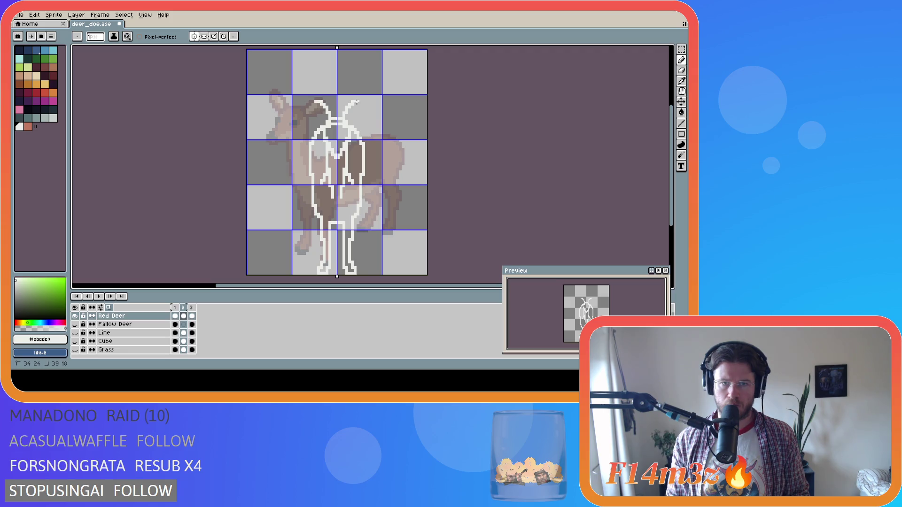
left_click(358, 104)
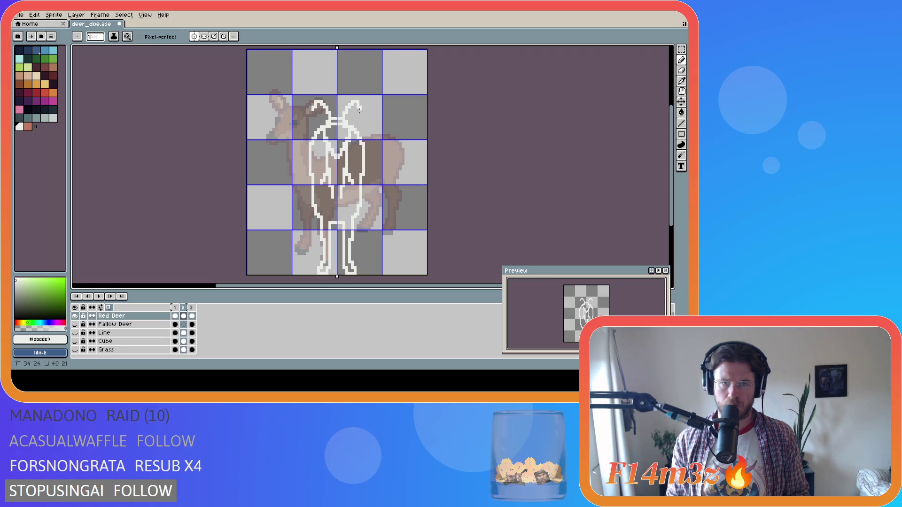
key("ctrl+z")
key("ctrl+z")
key("ctrl+y")
key("ctrl+y")
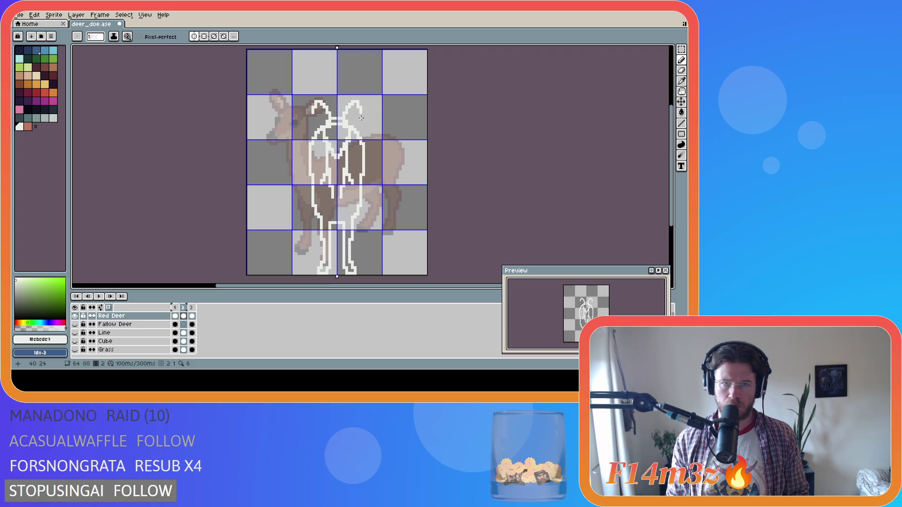
left_click_drag(360, 112, 348, 123)
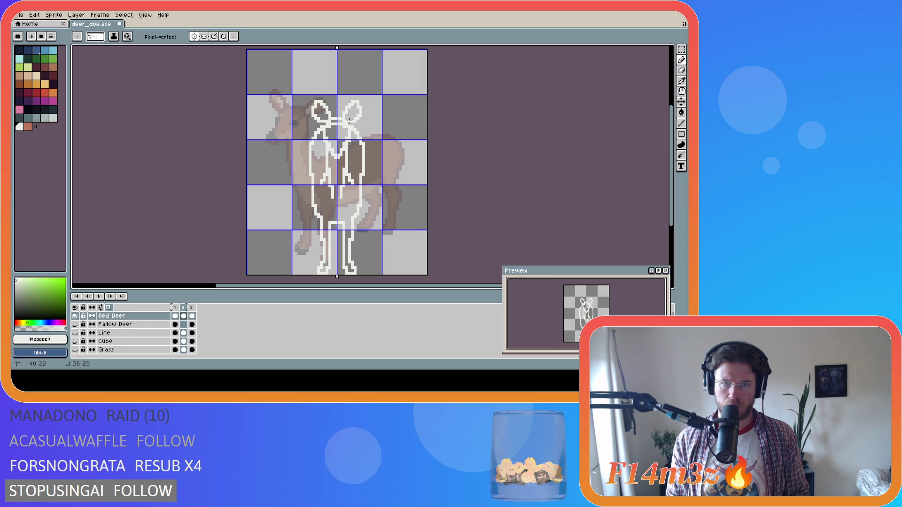
key("ctrl+z")
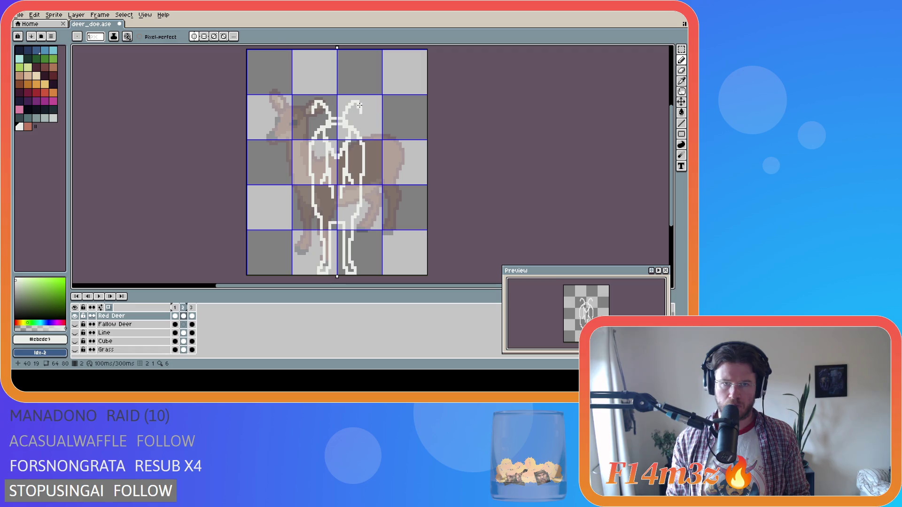
left_click_drag(359, 113, 359, 113)
key("ctrl+y")
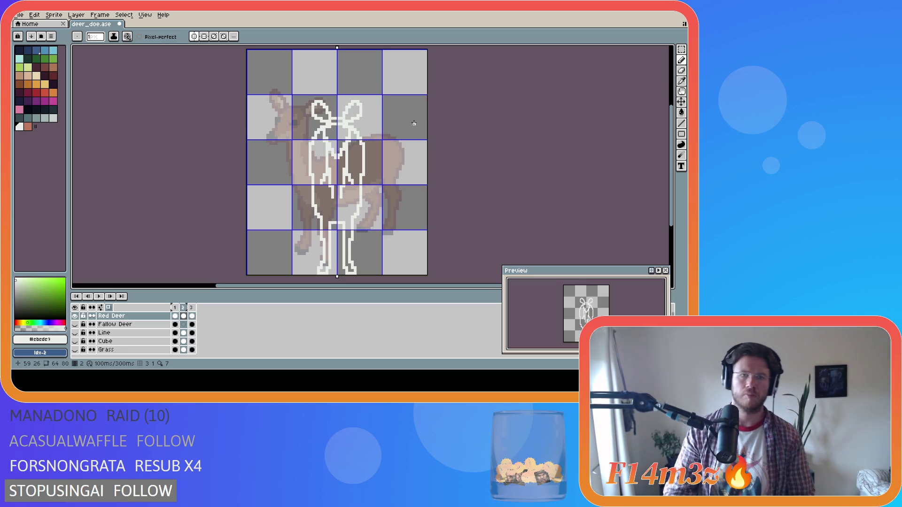
Sample colours and fix stray pixels on the white ear and head outline
key("i")
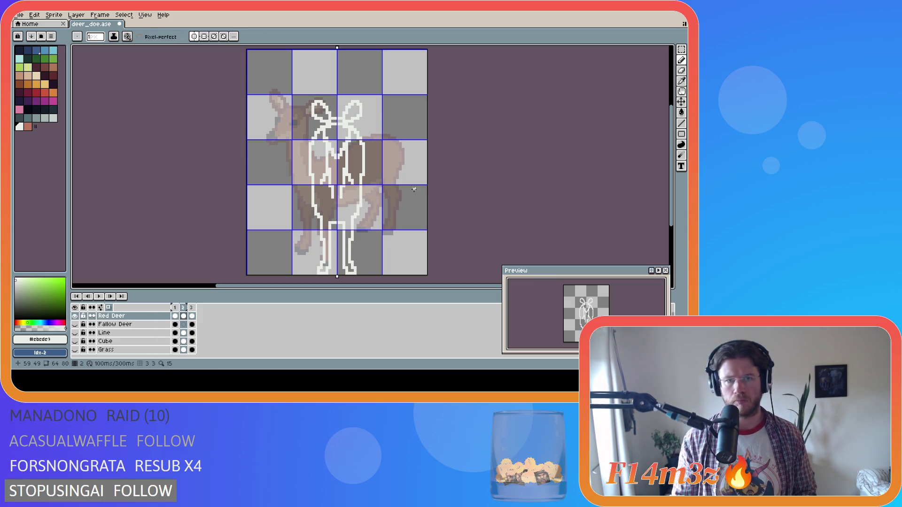
key("b")
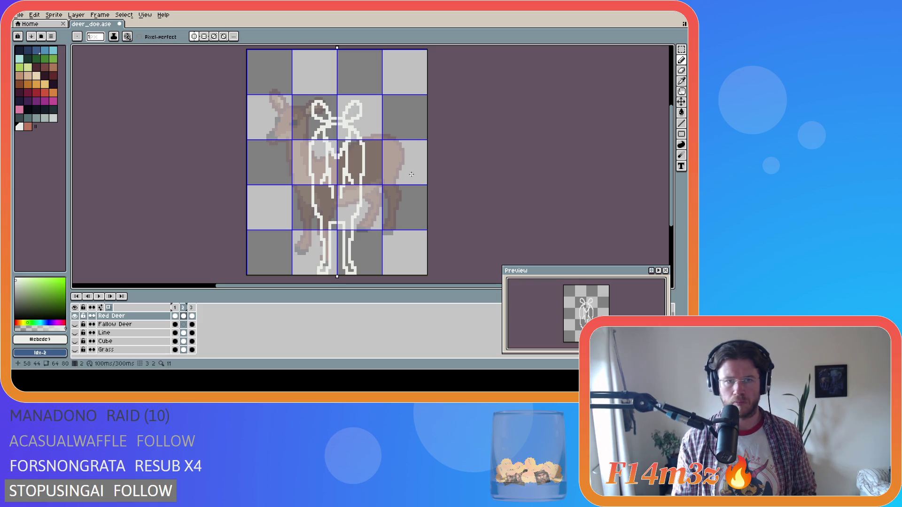
key("i")
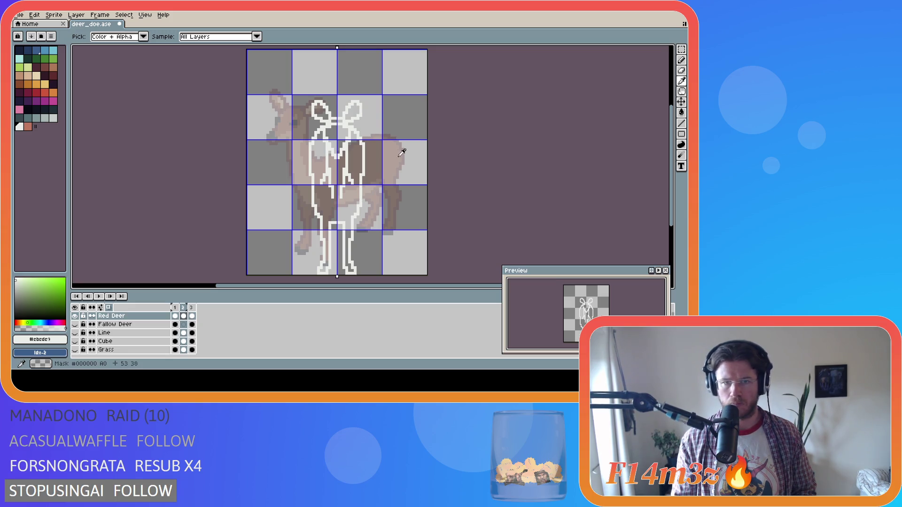
key("b")
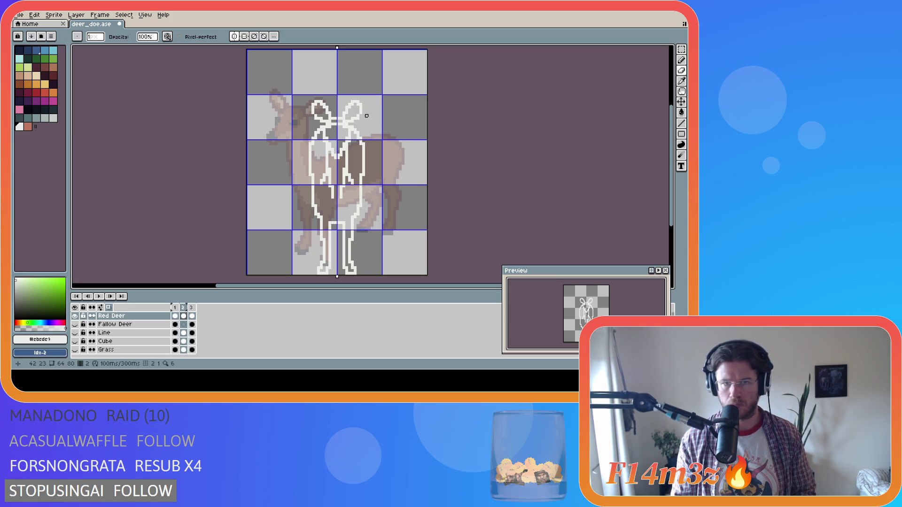
key("e")
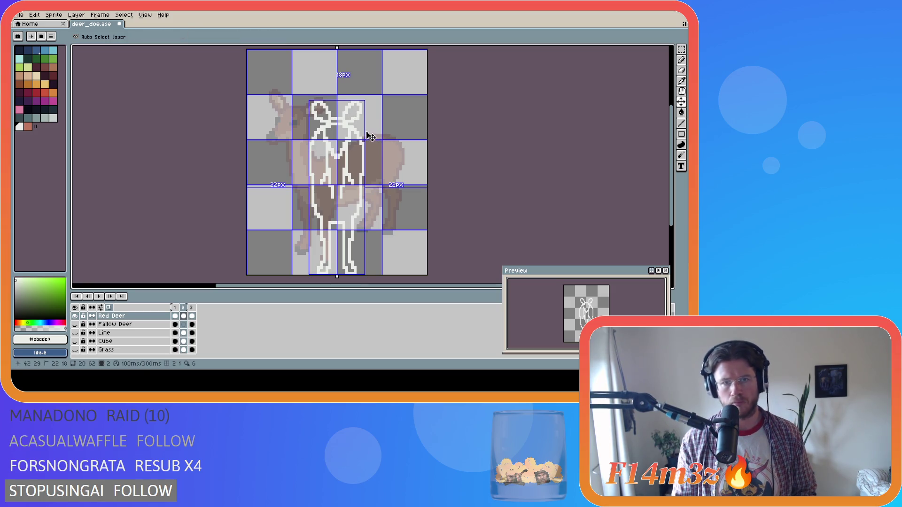
Undo and redo the latest pencil stroke to keep it, then sample a colour
key("ctrl+z")
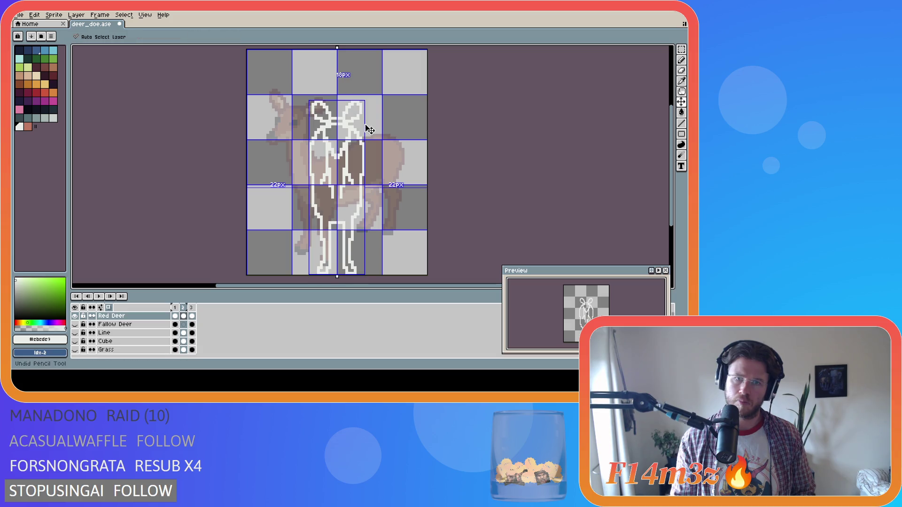
key("ctrl+y")
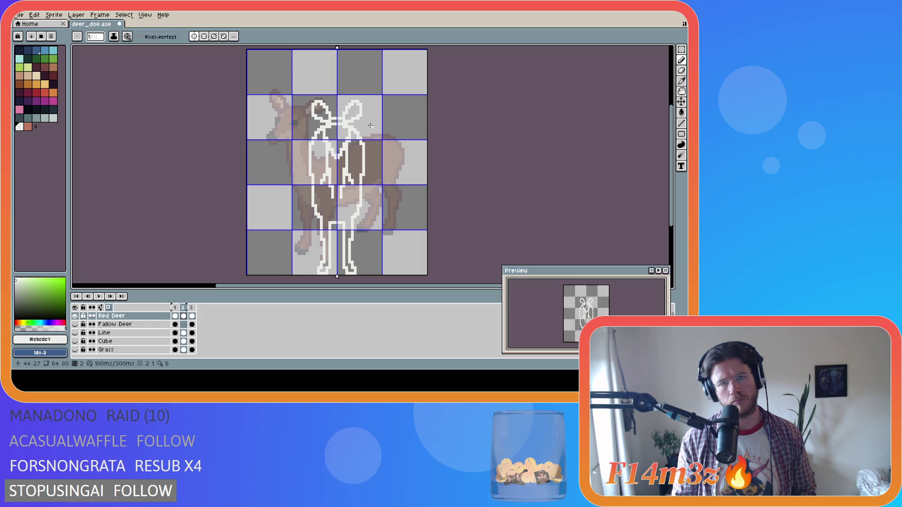
key("i")
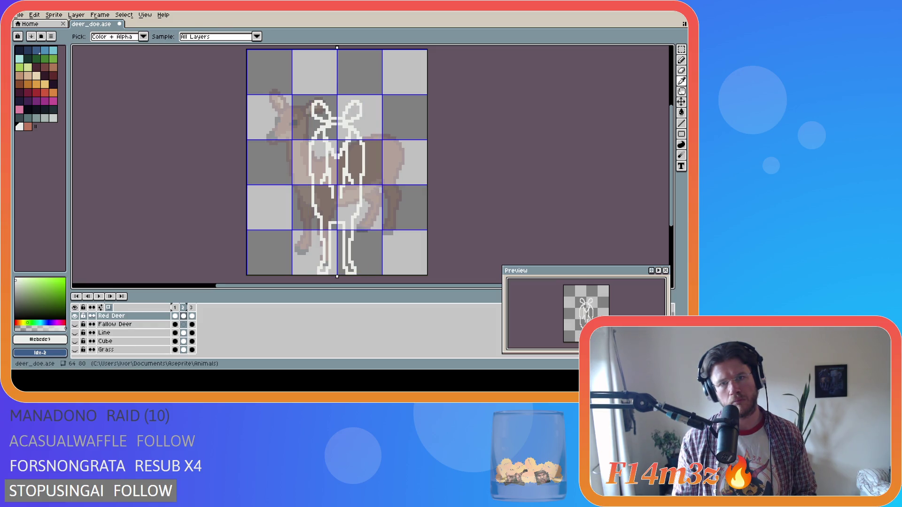
key("b")
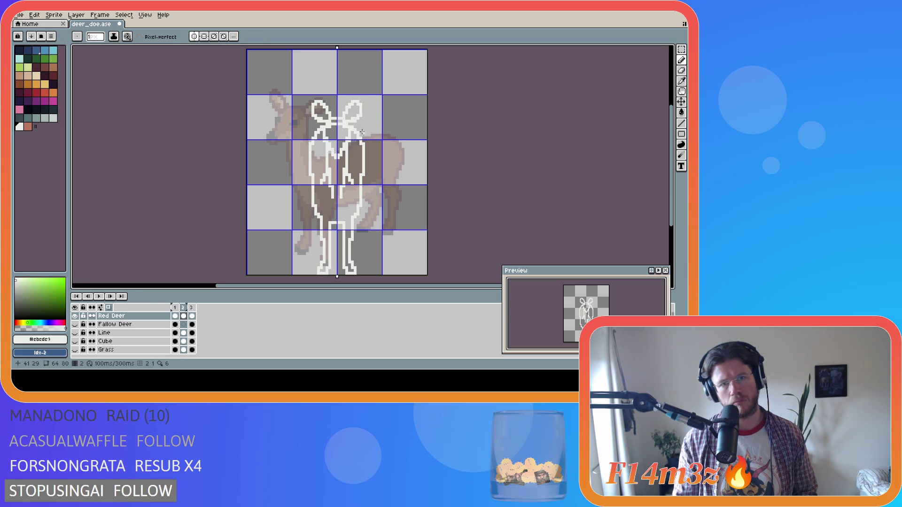
Erase and redraw outline pixels near the deer's right ear
key("e")
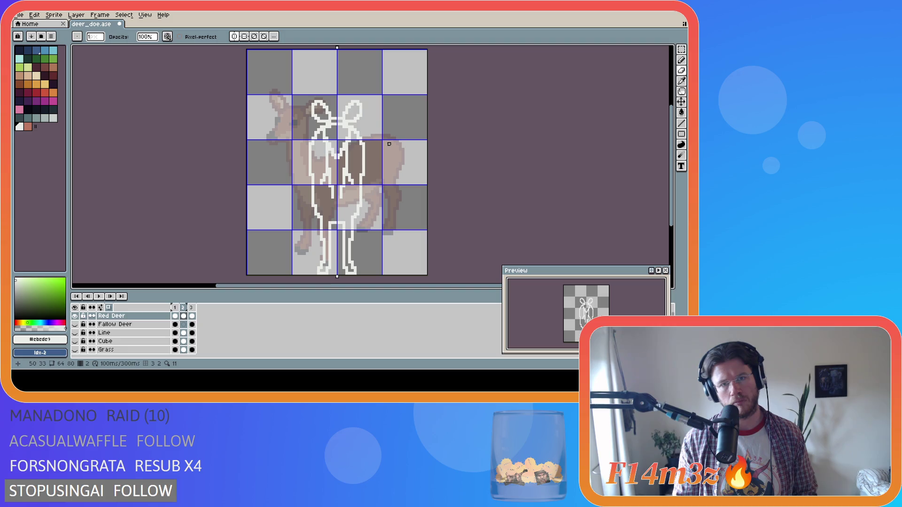
key("i")
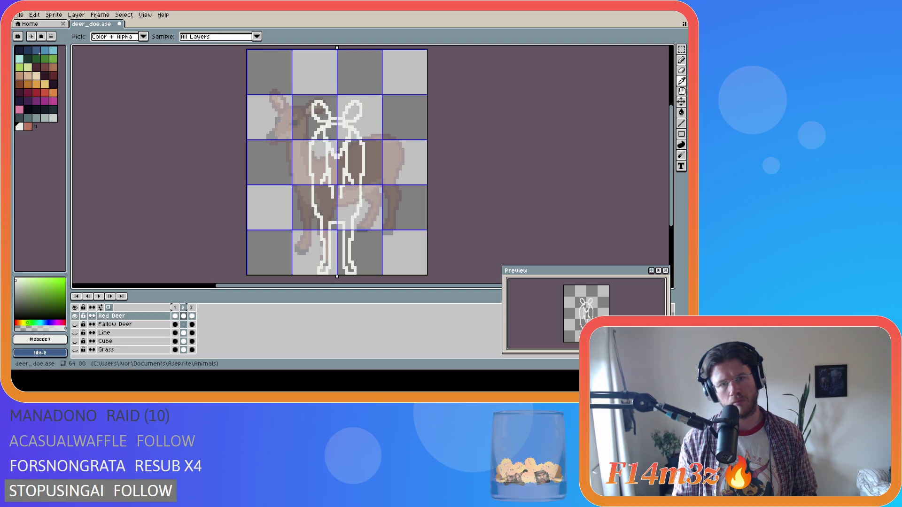
key("e")
key("i")
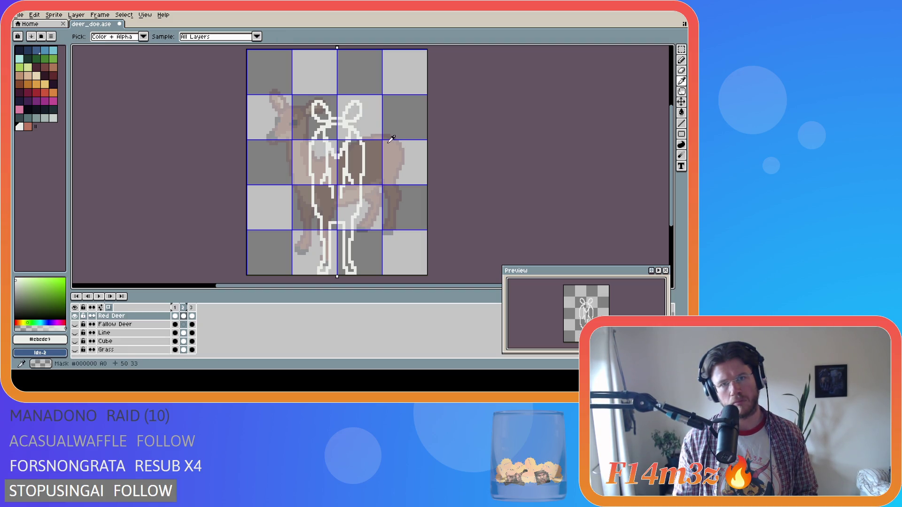
key("e")
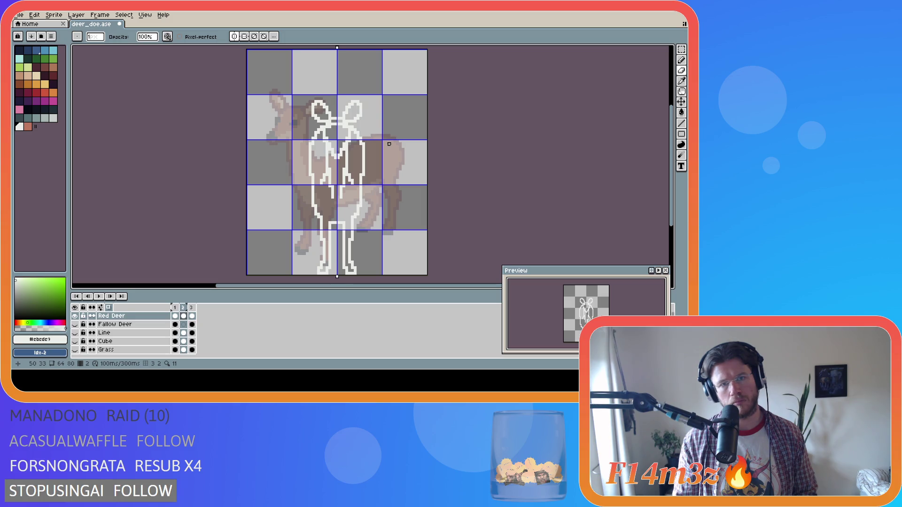
key("i")
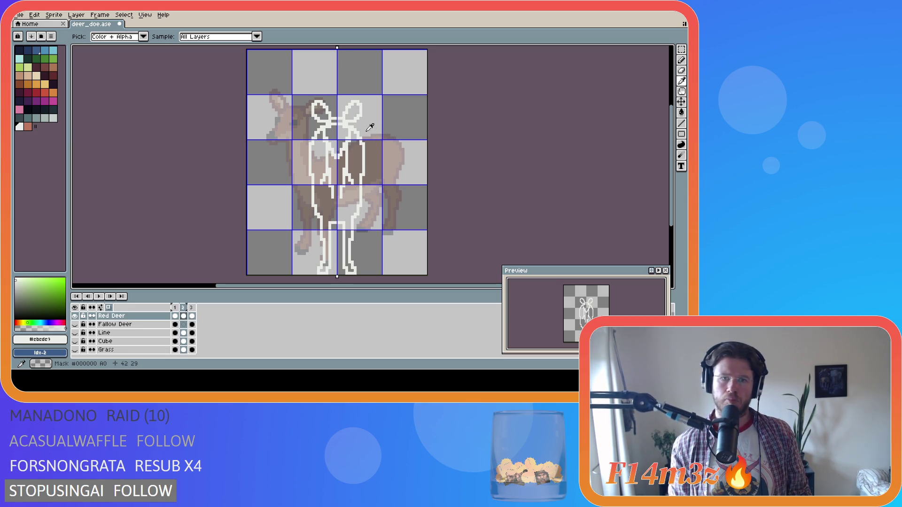
key("ctrl")
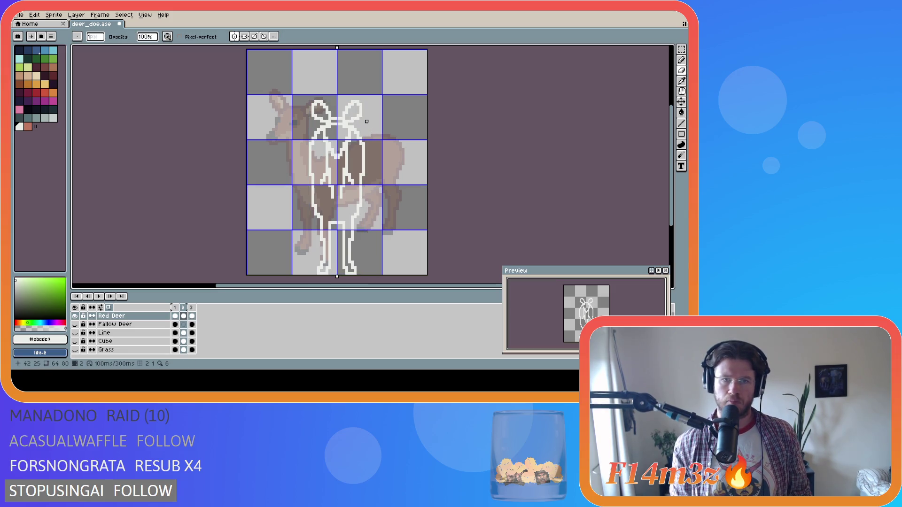
key("b")
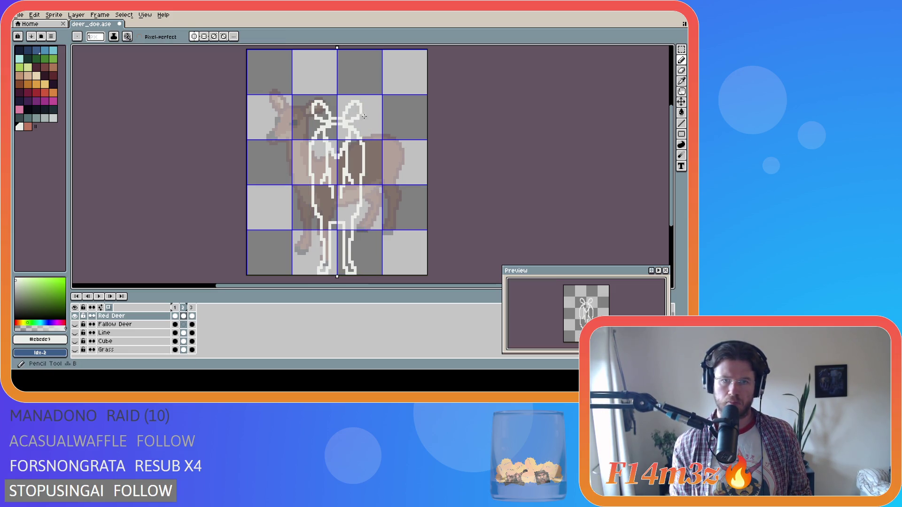
key("ctrl")
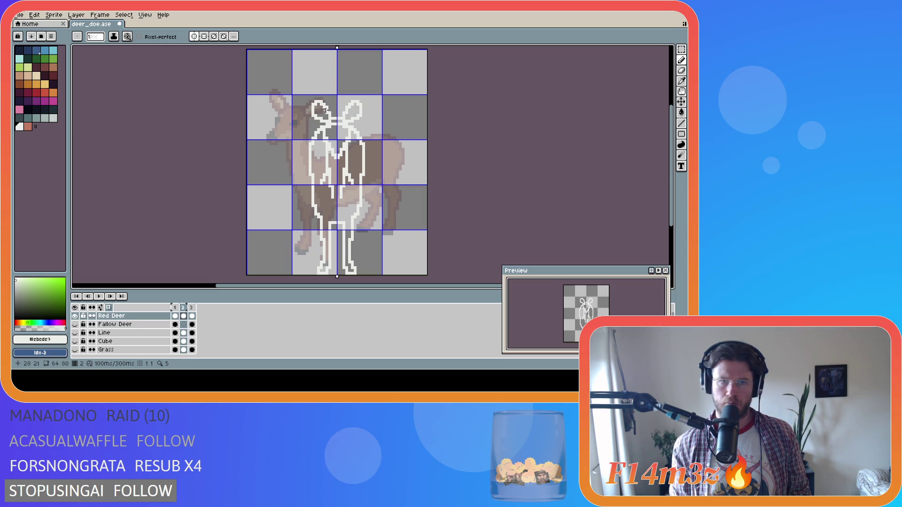
left_click(77, 317)
left_click(77, 317)
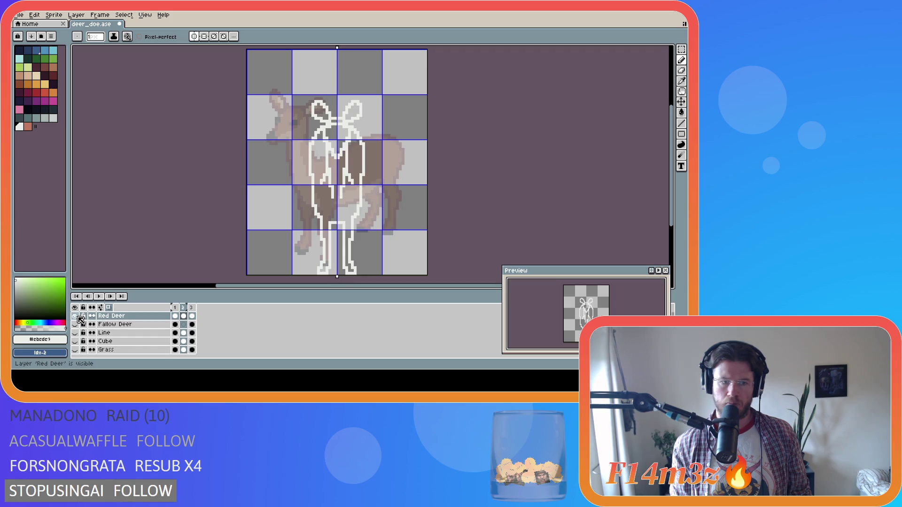
left_click(174, 308)
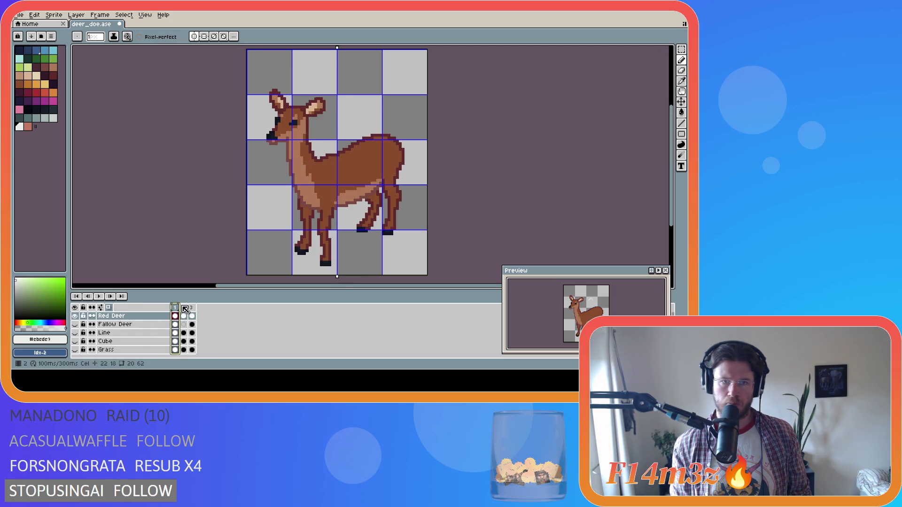
left_click(184, 308)
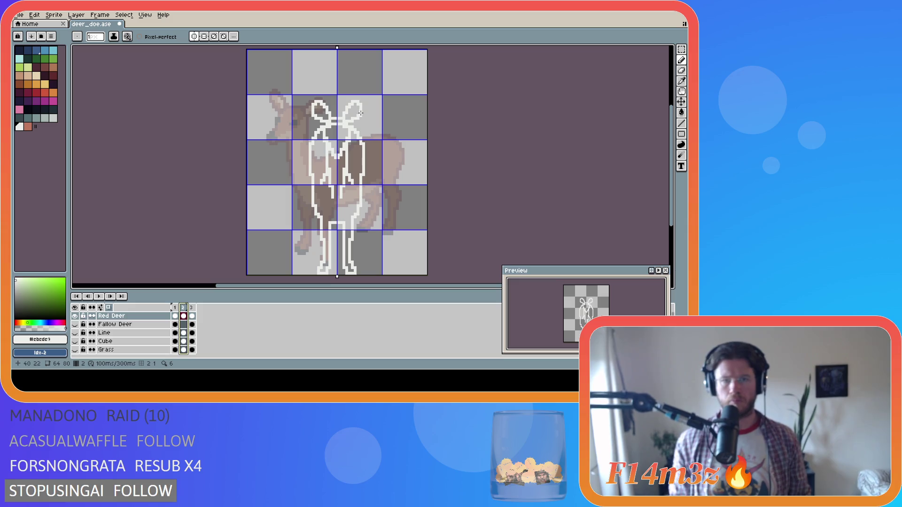
left_click_drag(364, 111, 364, 109)
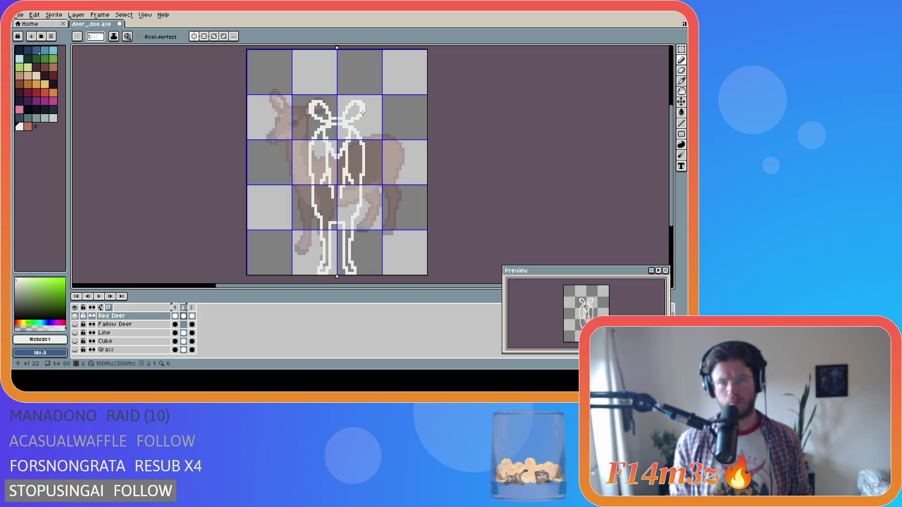
Draw straight lines along the ear outlines and erase stray pixels
key("shift")
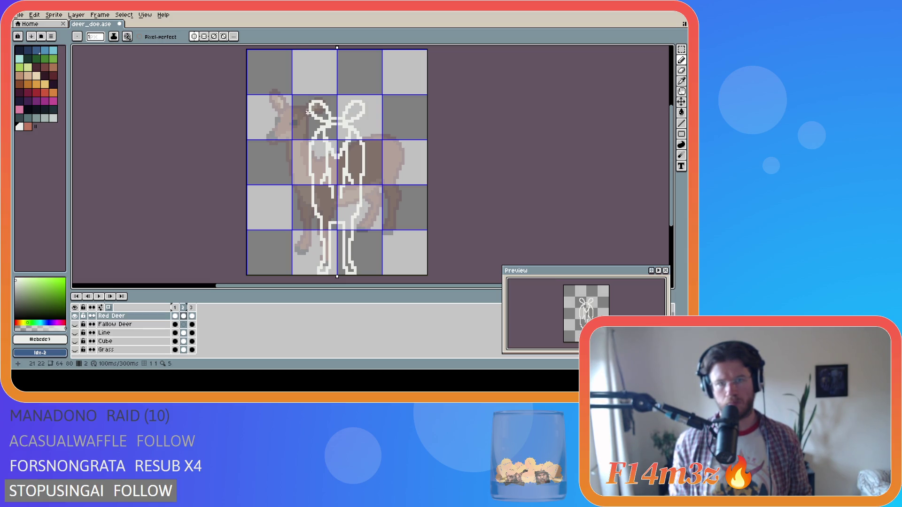
key("shift")
key("shift")
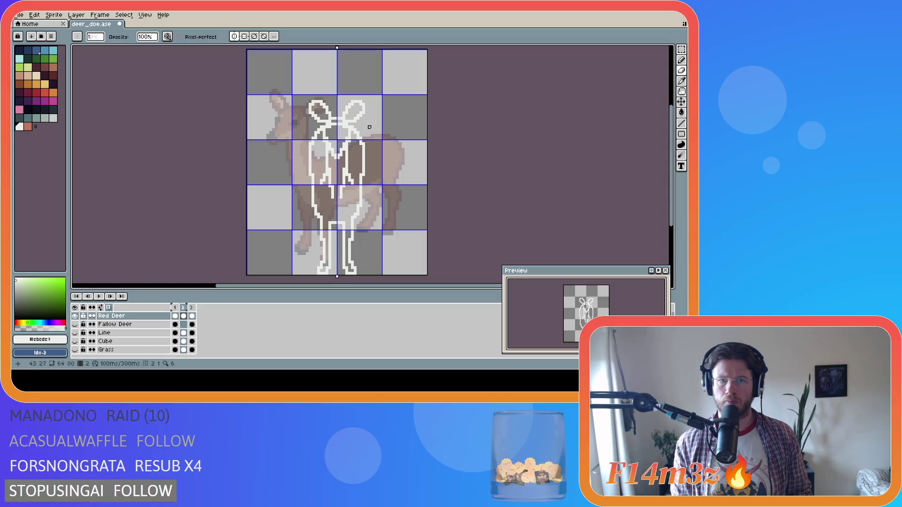
key("e")
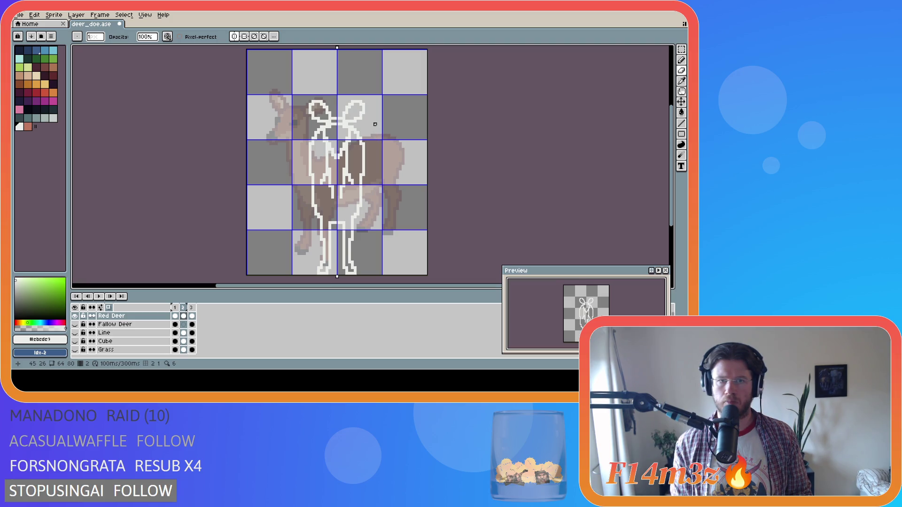
key("i")
key("b")
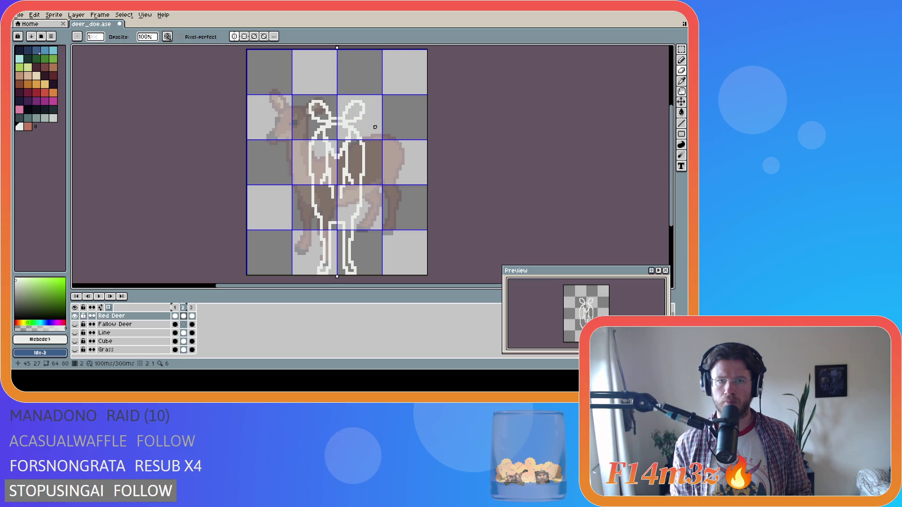
key("e")
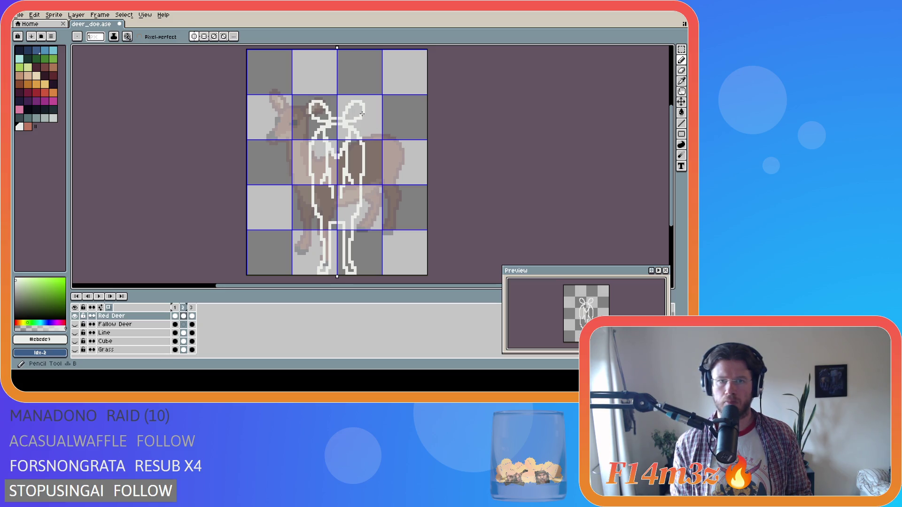
key("i")
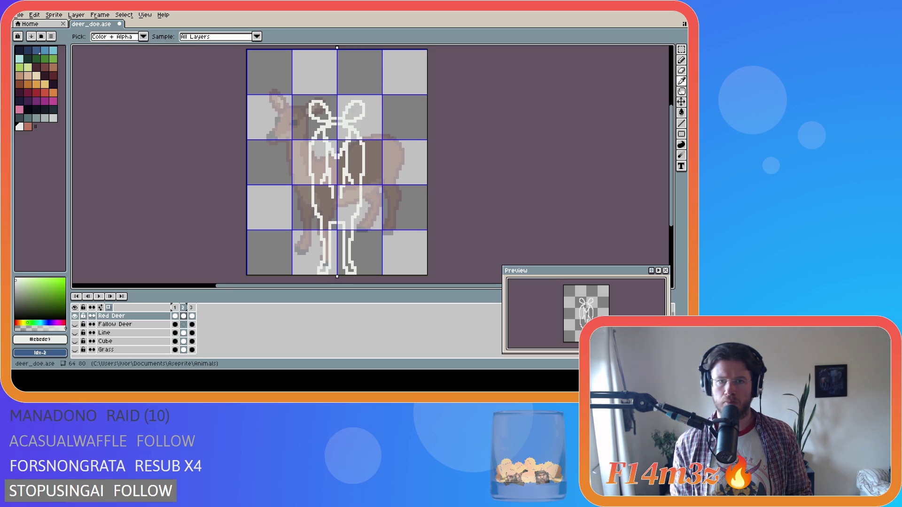
key("e")
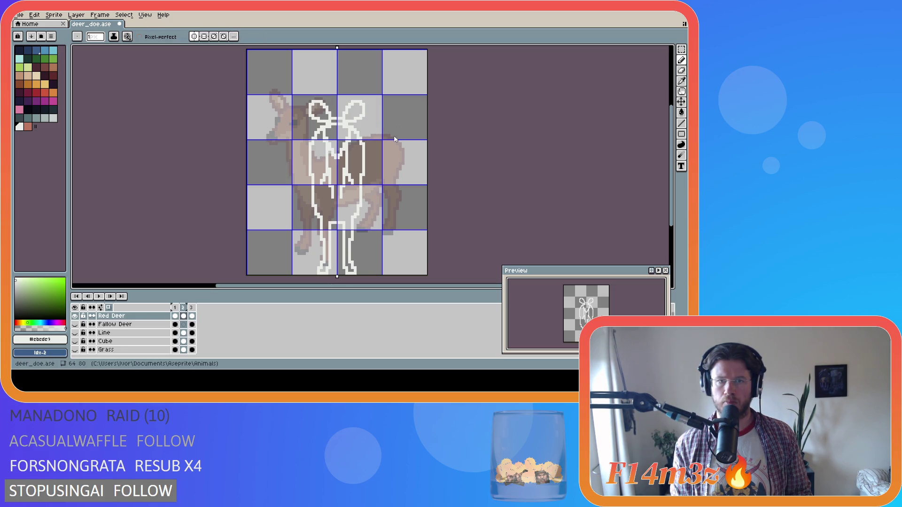
key("i")
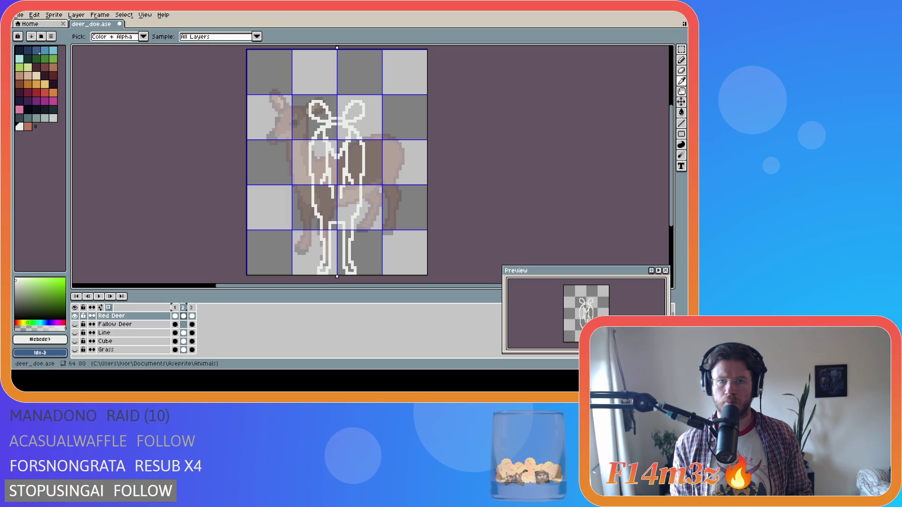
key("e")
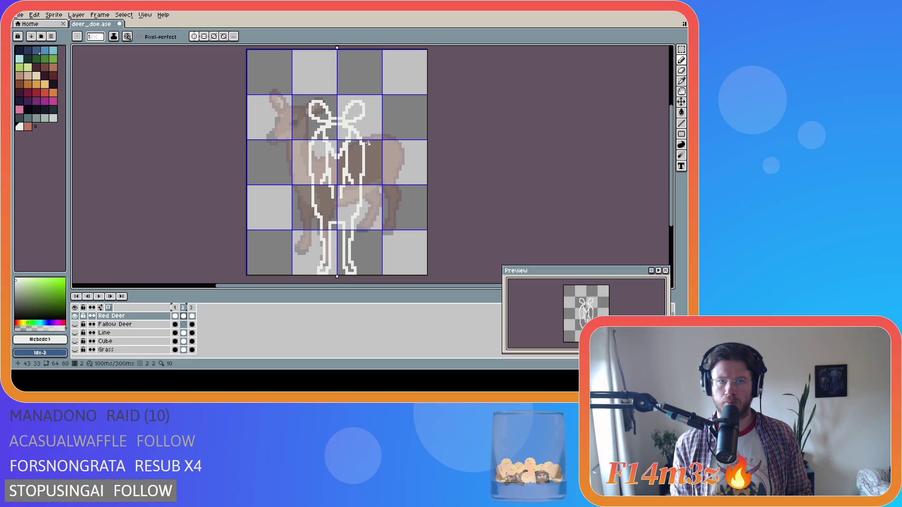
Undo a couple of stray strokes and restore the last erased pixels
key("i")
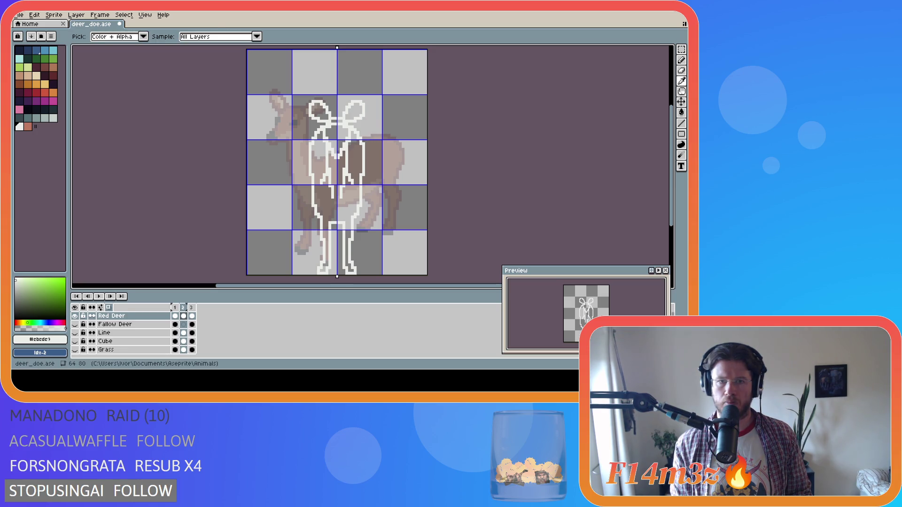
key("v")
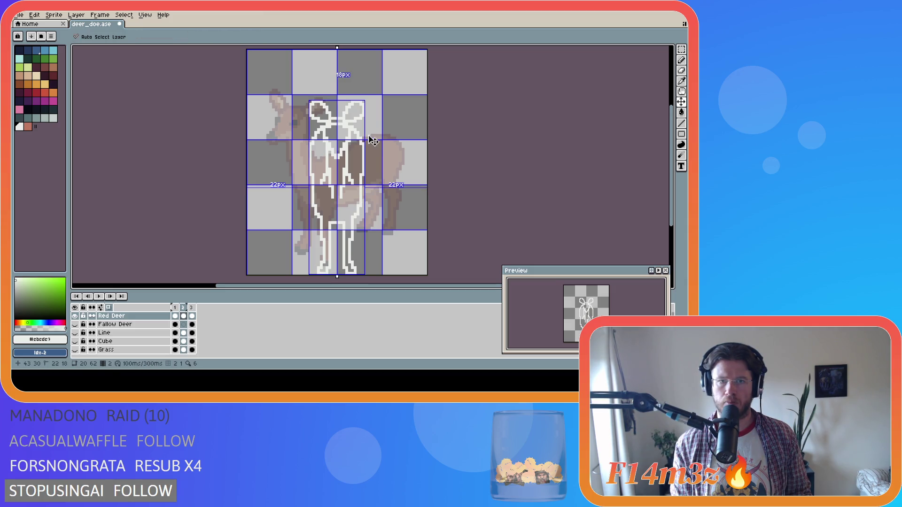
key("b")
key("v")
key("ctrl+z")
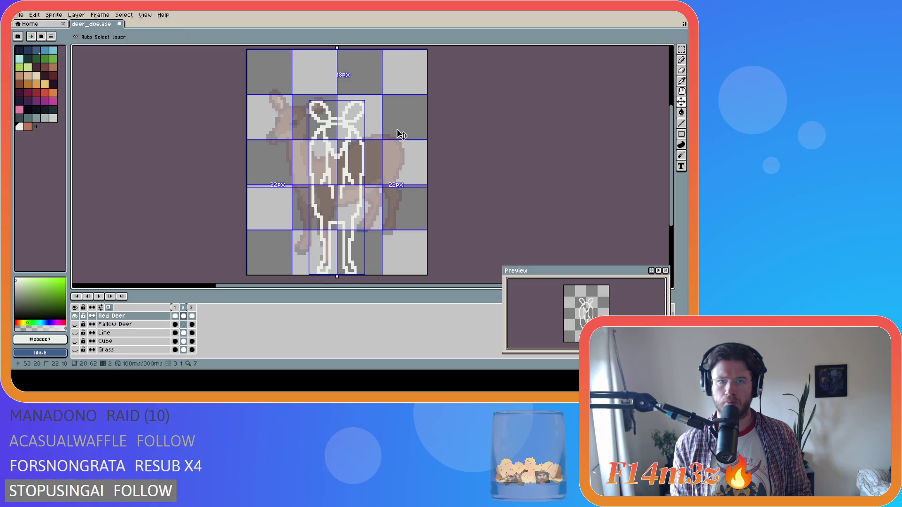
key("b")
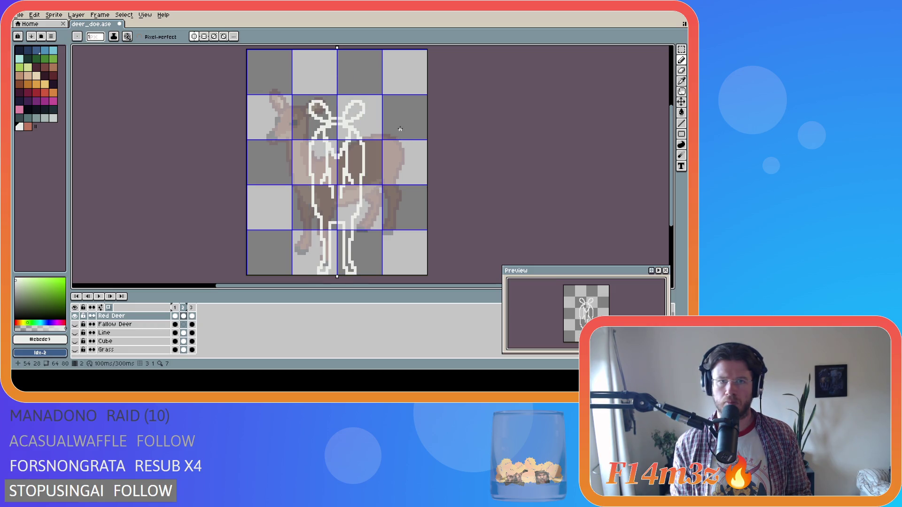
key("i")
key("ctrl+y")
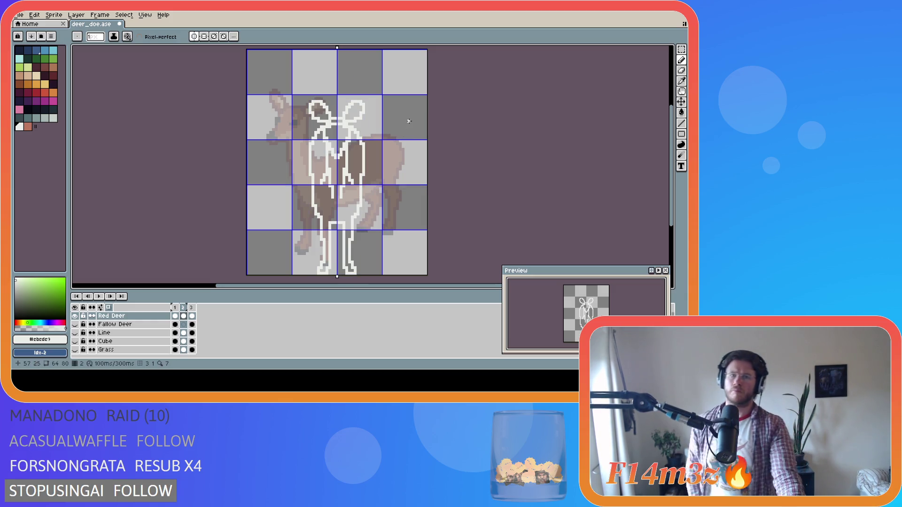
Touch up the remaining outline pixels, undo the last erase, and save deer_doe.ase
key("i")
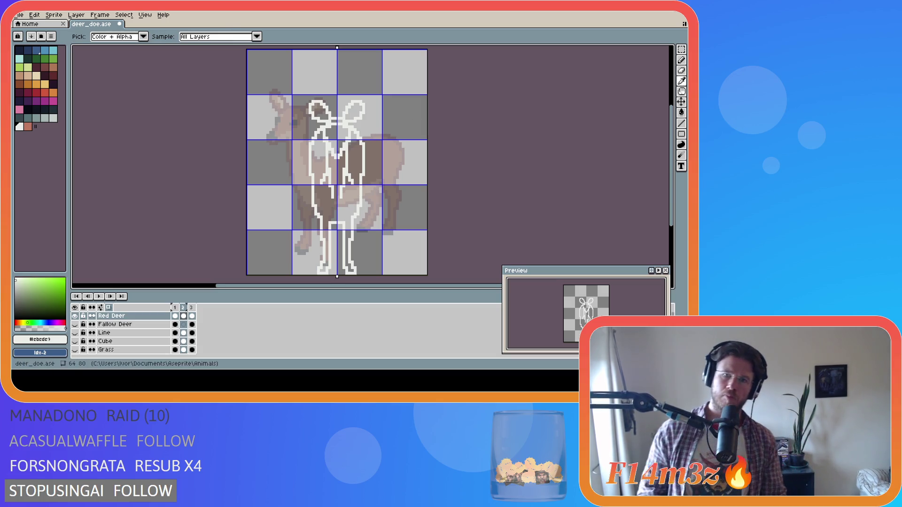
key("b")
key("i")
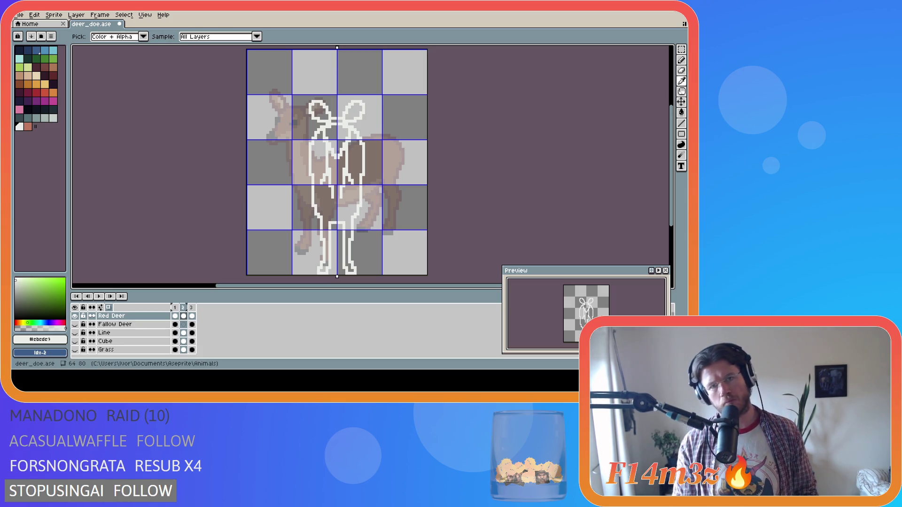
key("b")
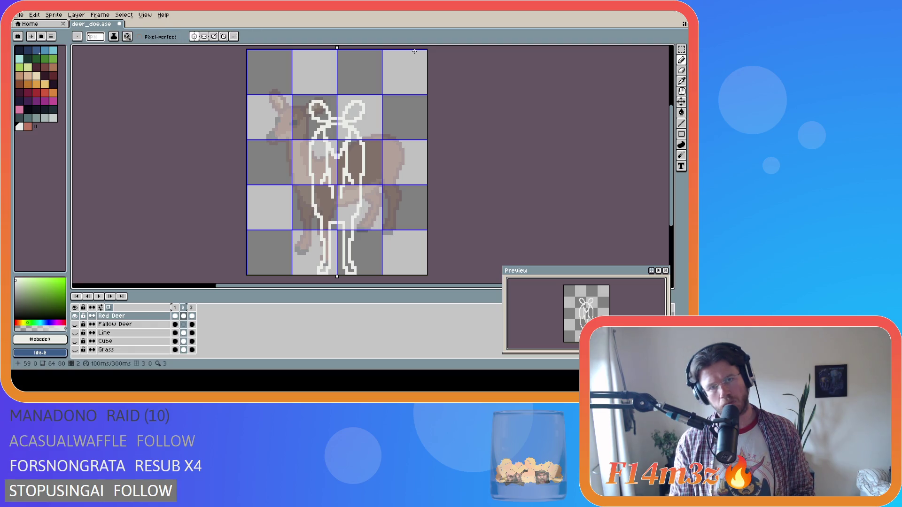
key("i")
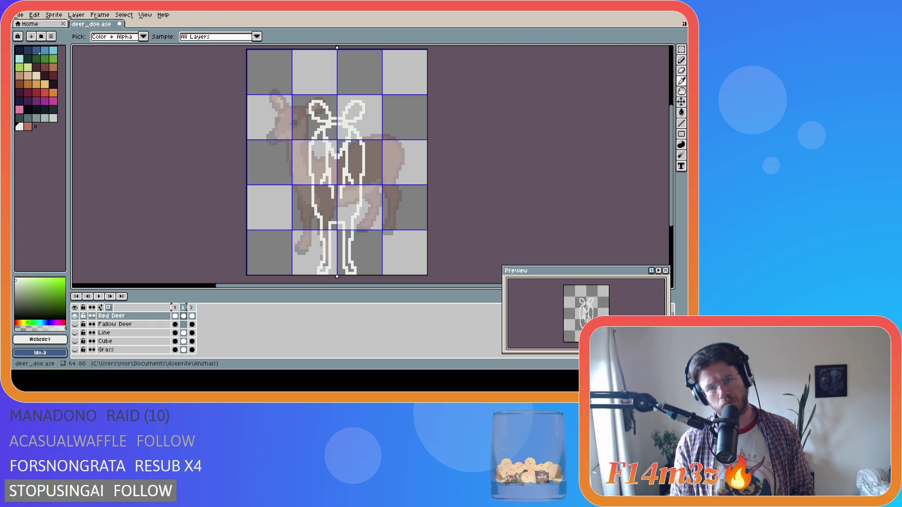
key("b")
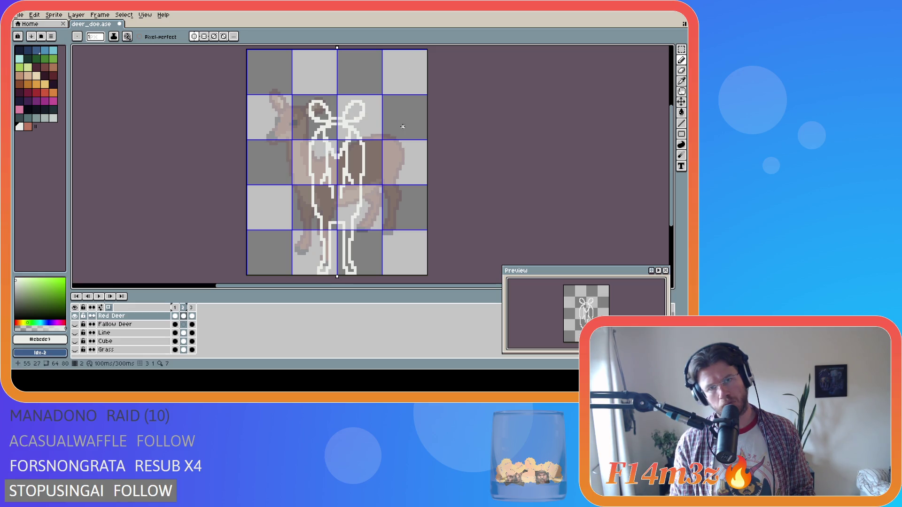
key("e")
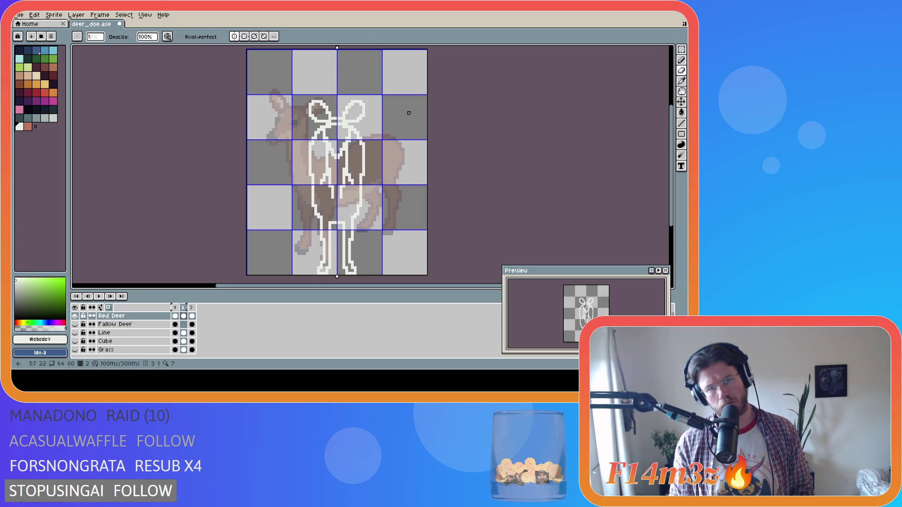
key("ctrl+z")
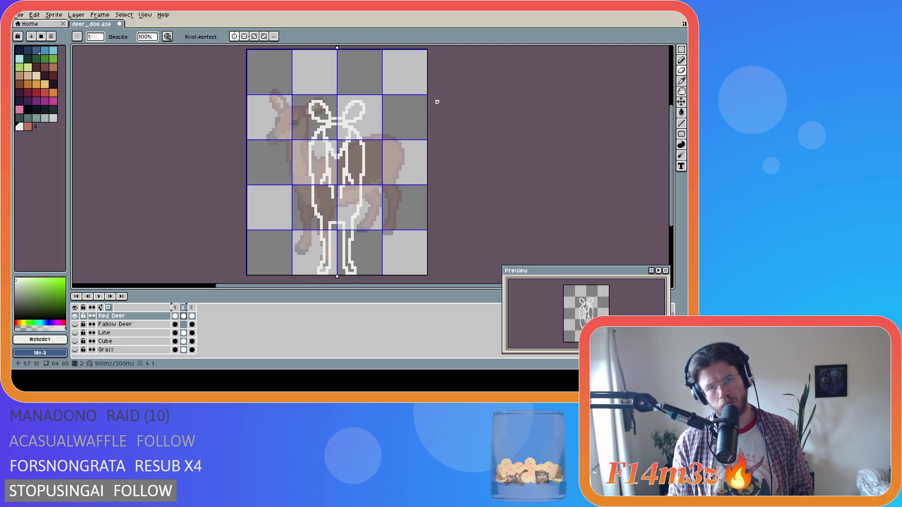
key("ctrl+s")
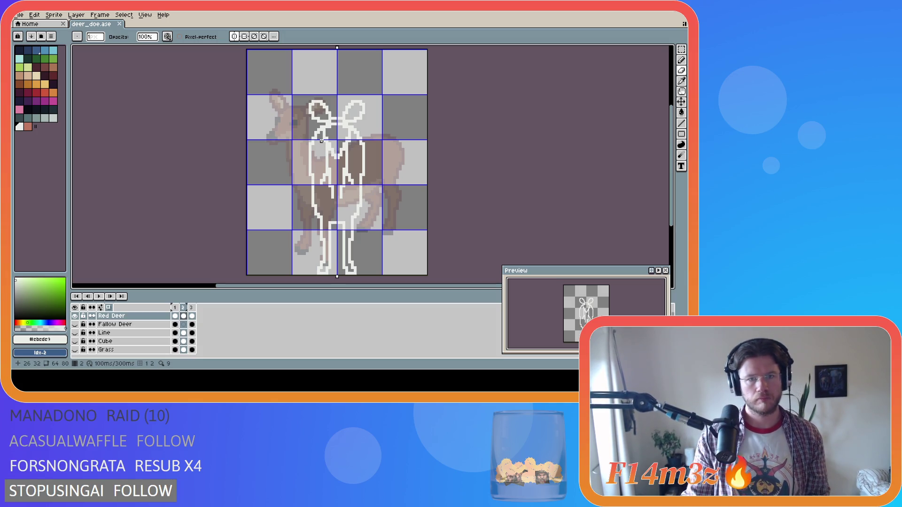
Select the deer's inner neck lines and nudge them up and left, committing the move
key("e")
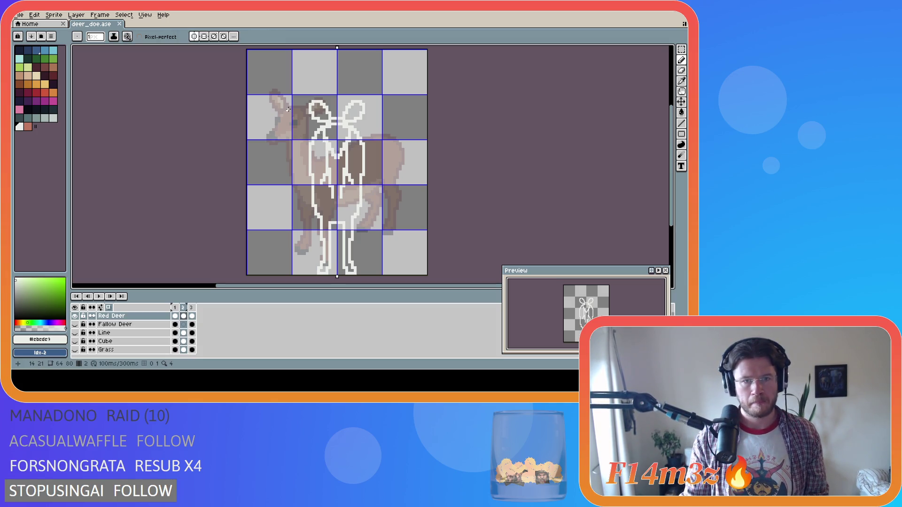
key("m")
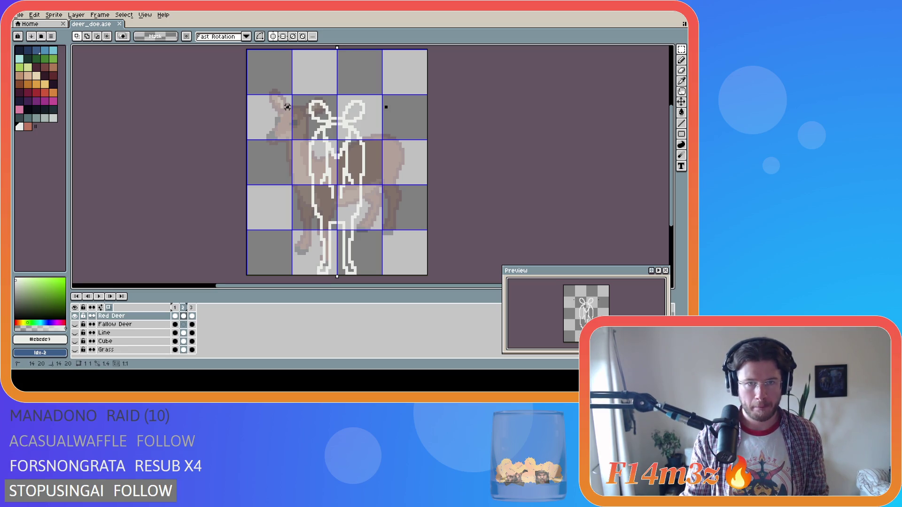
mouse_move(287, 108)
left_mouse_down()
mouse_move(287, 135)
mouse_move(273, 143)
left_mouse_up()
key("Escape")
left_click_drag(336, 119, 337, 160)
key("Escape")
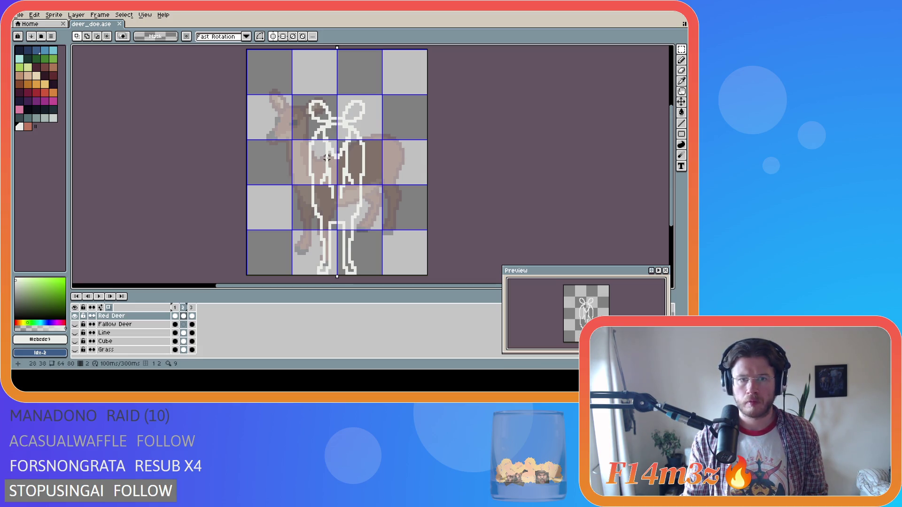
mouse_move(325, 138)
left_mouse_down()
mouse_move(341, 139)
mouse_move(352, 164)
mouse_move(330, 149)
left_mouse_up()
key("Return")
key("b")
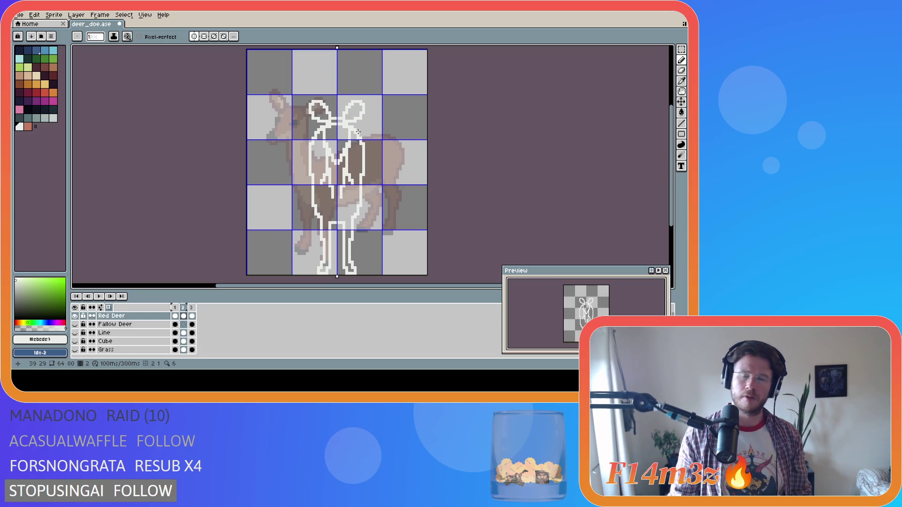
Erase a stray pixel inside the neck outline and clean up the lower chest lines
key("i")
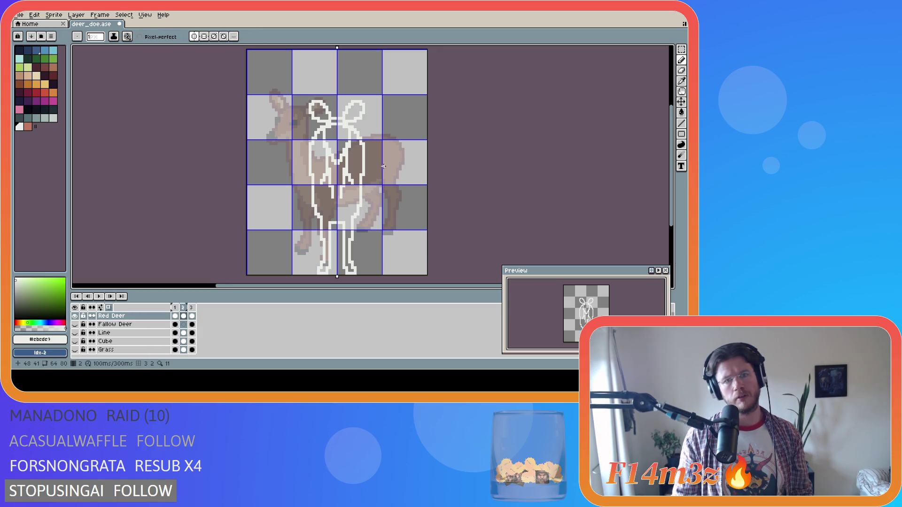
key("b")
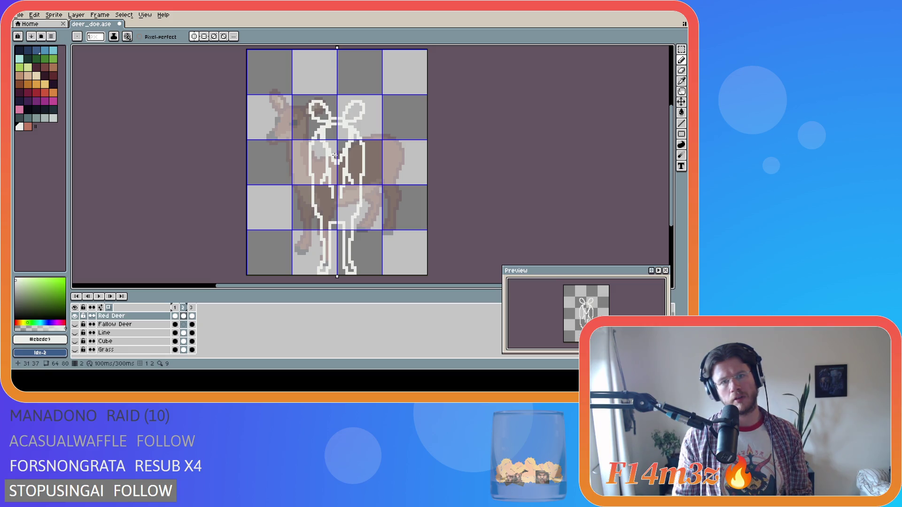
key("l")
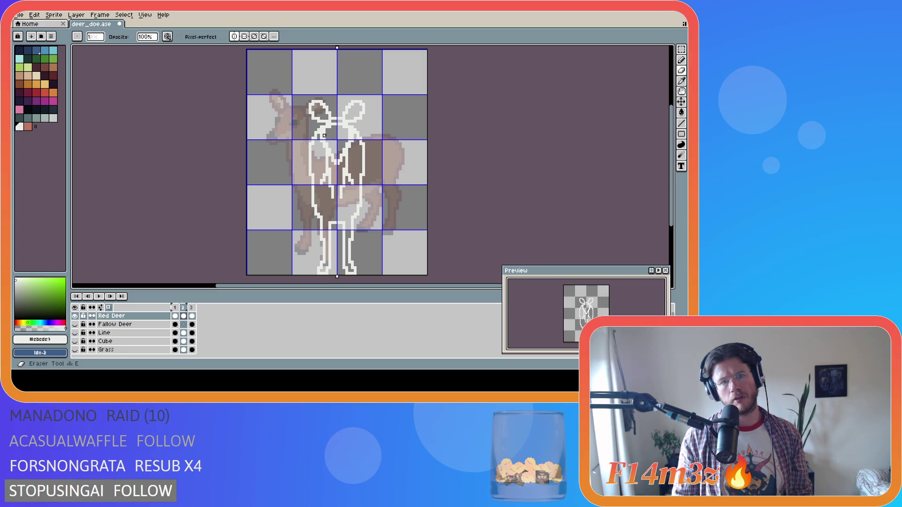
left_click_drag(324, 133, 325, 137)
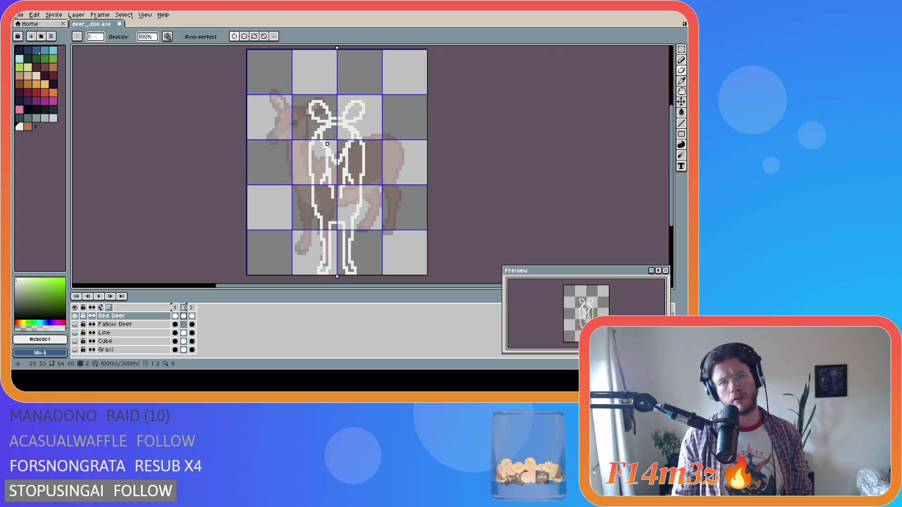
left_click_drag(330, 149, 338, 151)
key("v")
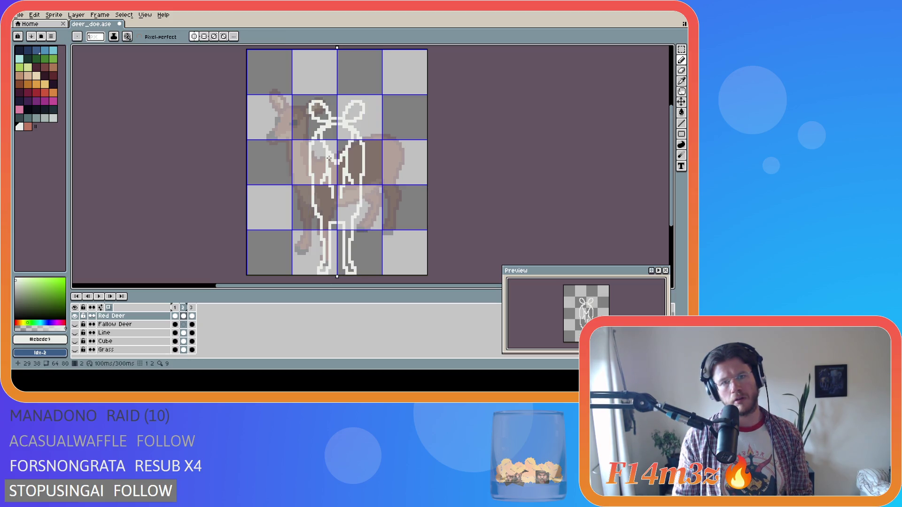
key("b")
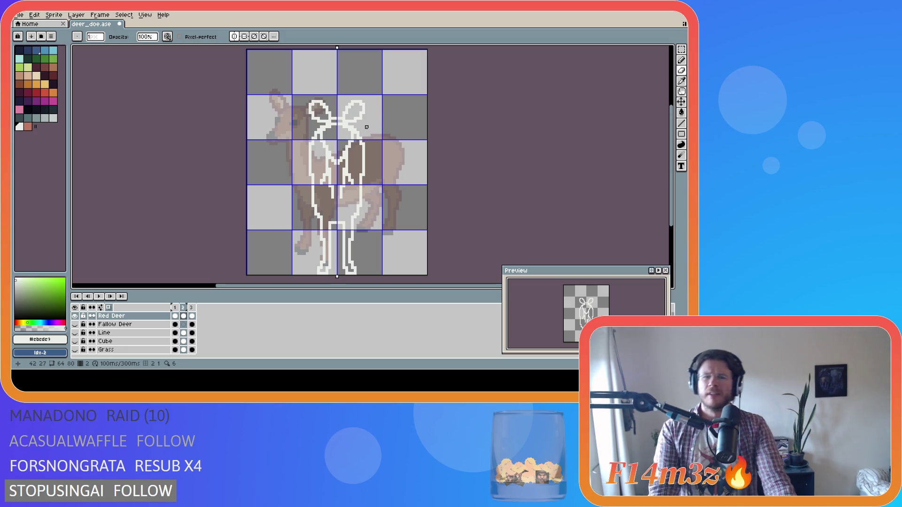
Alternate pencil and eraser to tidy the remaining white outline pixels
key("i")
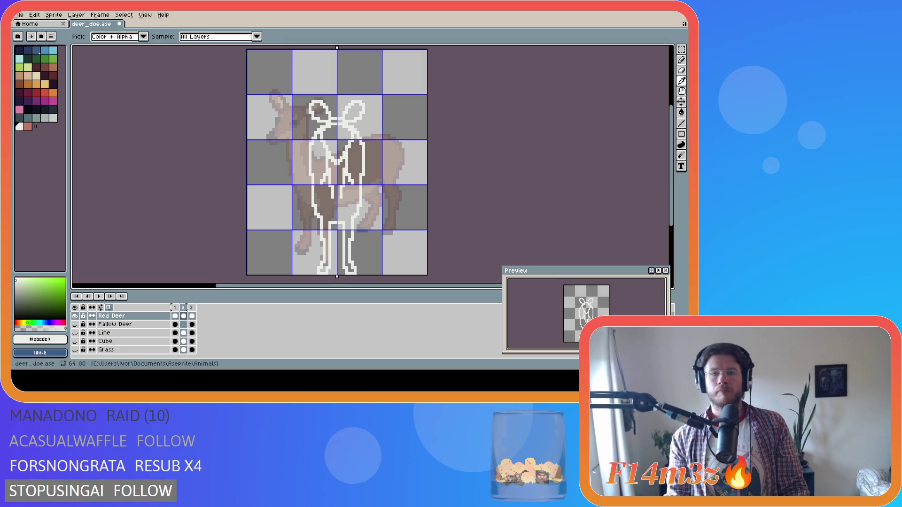
key("b")
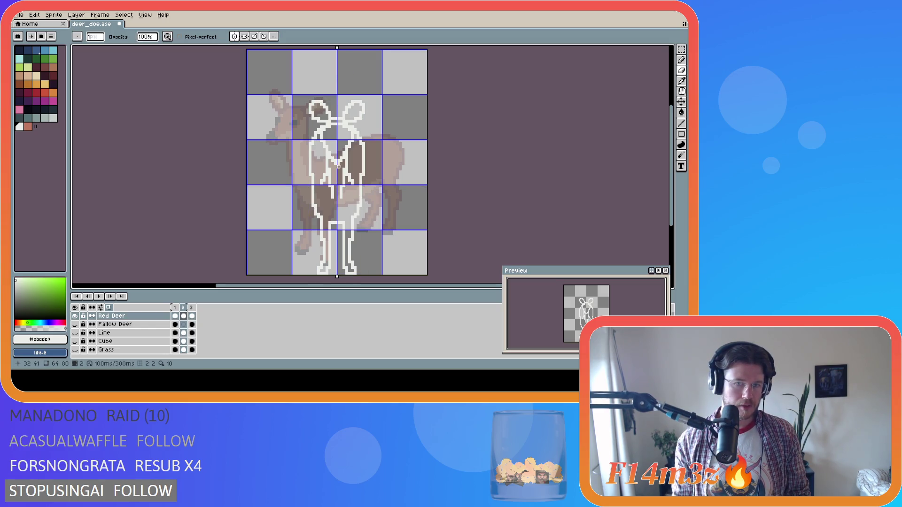
key("e")
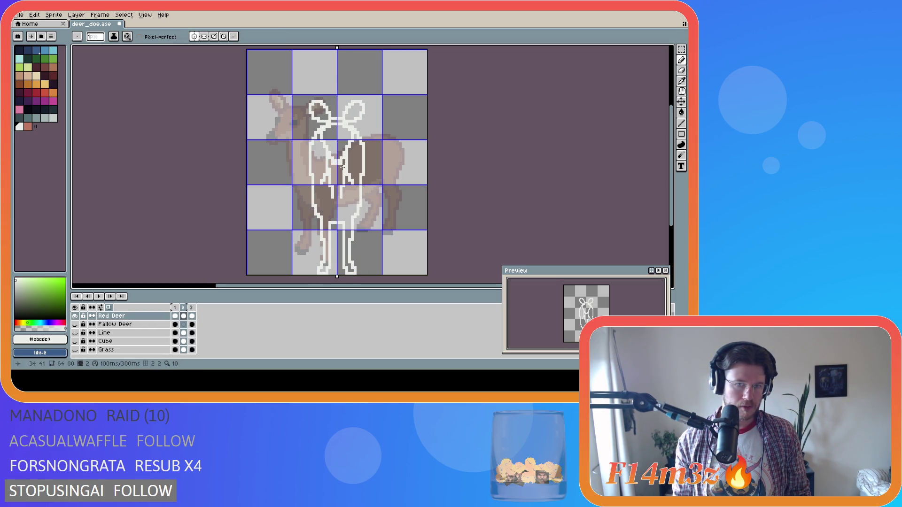
key("b")
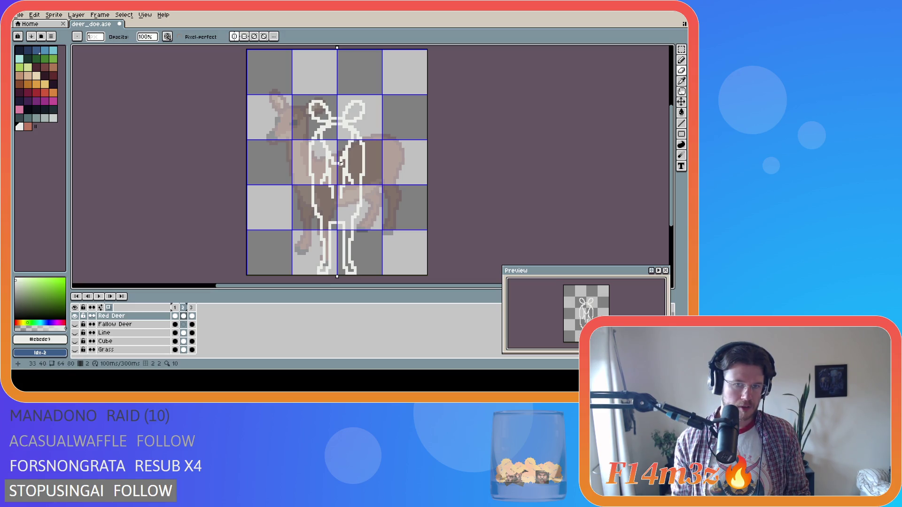
key("e")
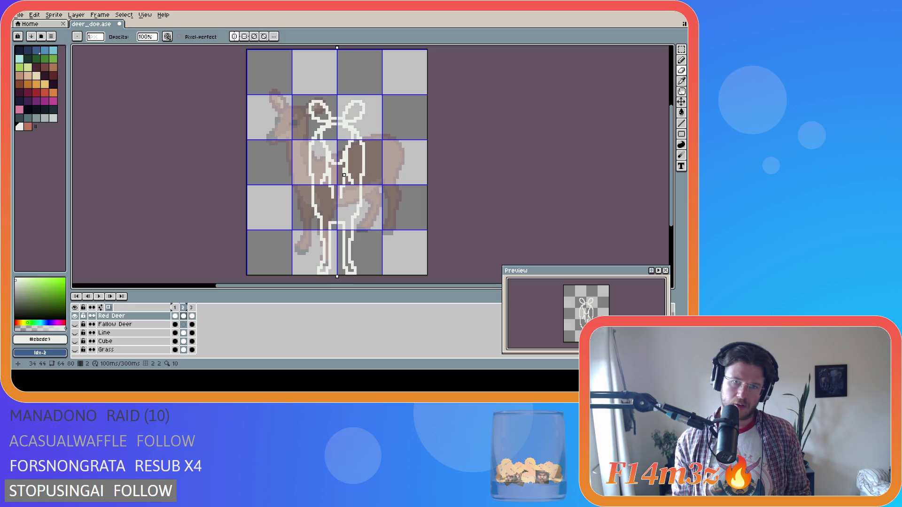
key("i")
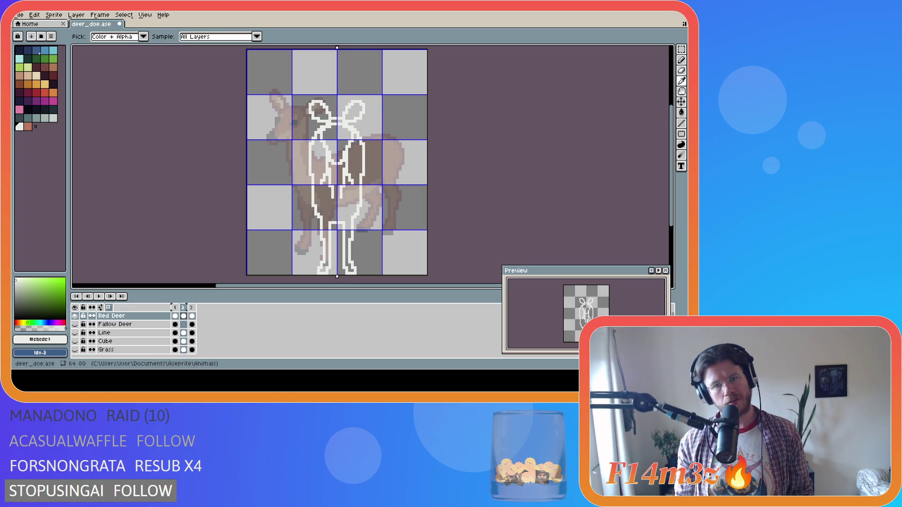
key("b")
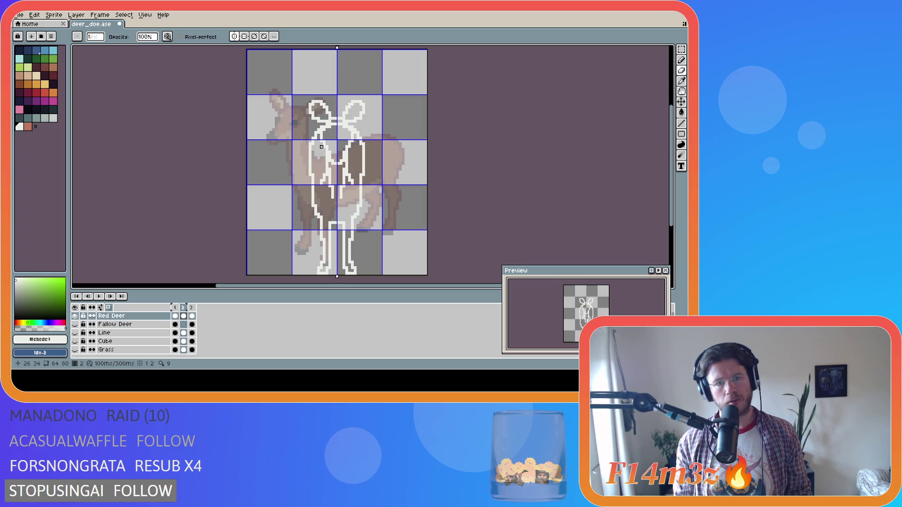
Save deer_doe.ase with the mirrored white outline, looped ears and inner lines
key("e")
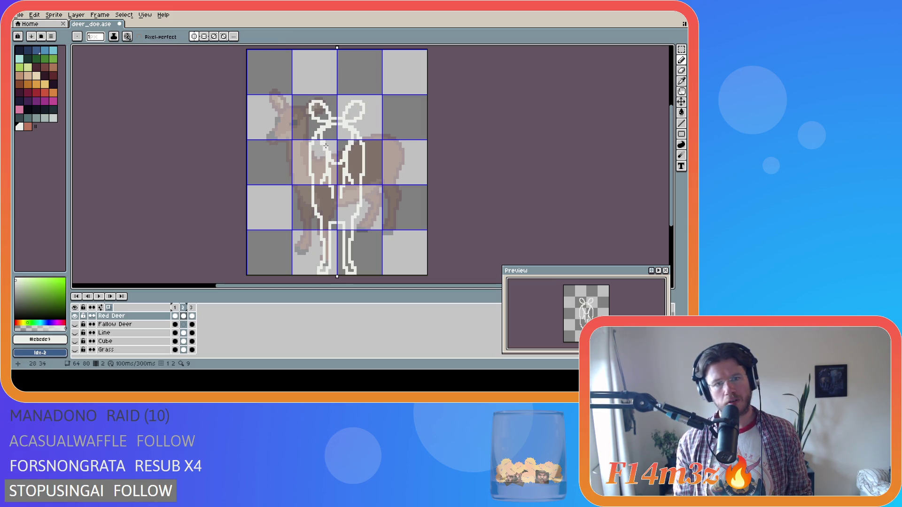
key("b")
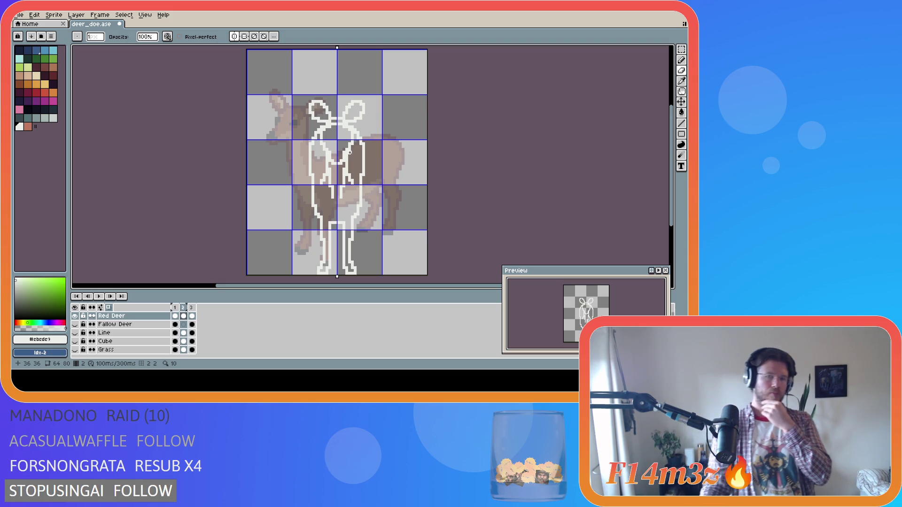
key("ctrl+s")
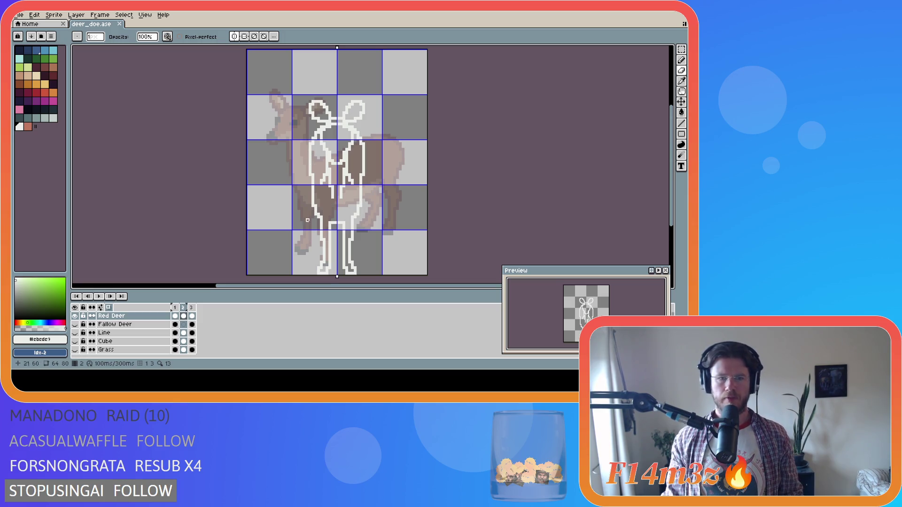
Toggle layer visibility to compare the layers, then widen the palette panel
left_click(75, 316)
left_click(75, 324)
left_click(78, 324)
left_click(75, 316)
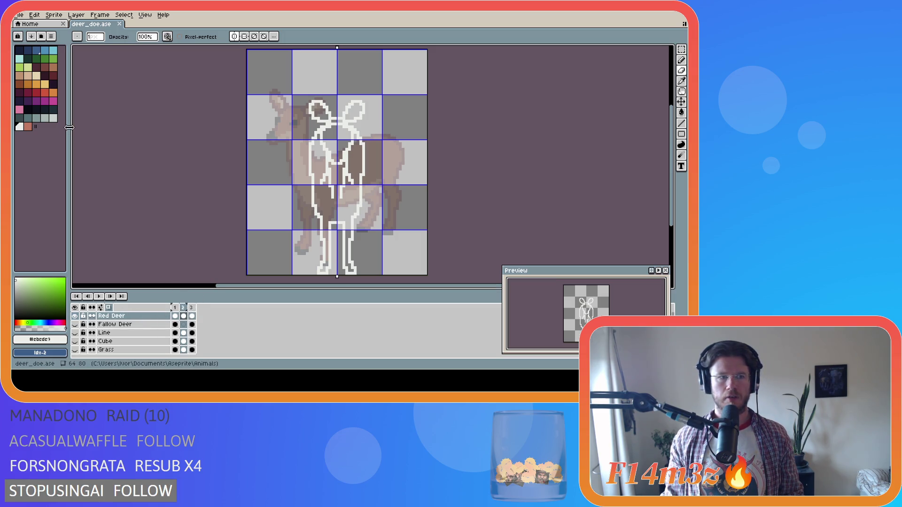
left_click_drag(68, 127, 70, 128)
Eyedrop brown #884b2b from frame 1 and bucket-fill the body and upper chest in frame 2
left_click(176, 316)
left_click(298, 226, "alt")
left_click(186, 308)
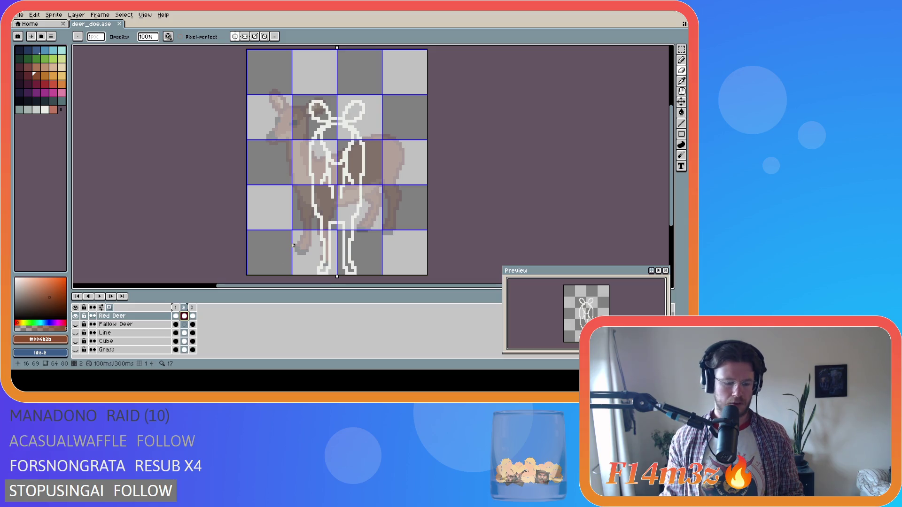
key("g")
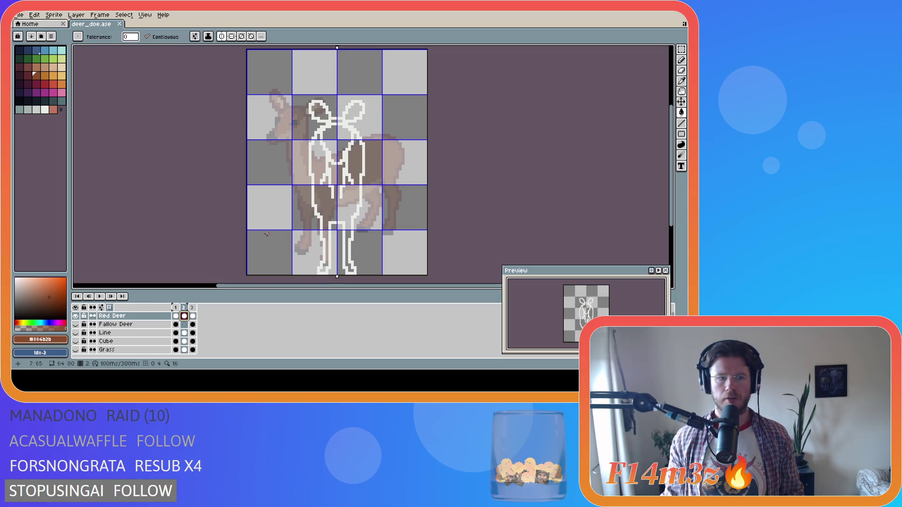
left_click(322, 207)
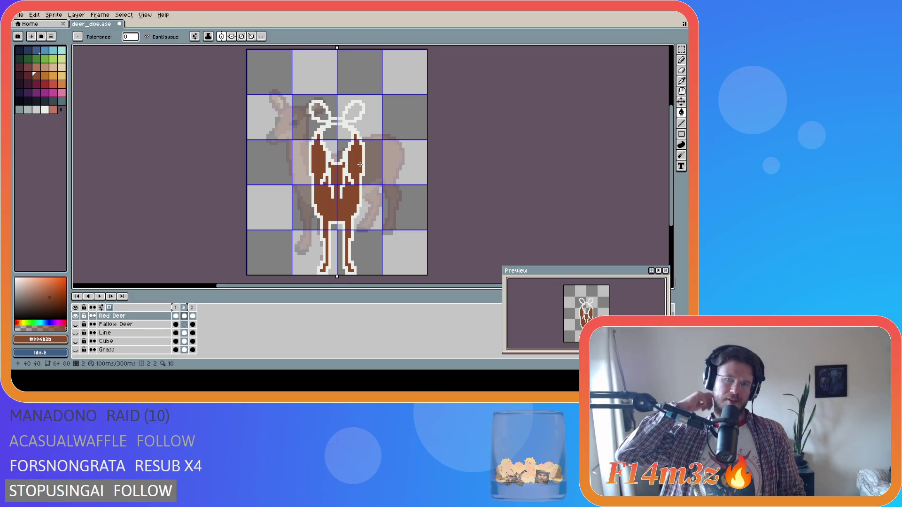
left_click(333, 138)
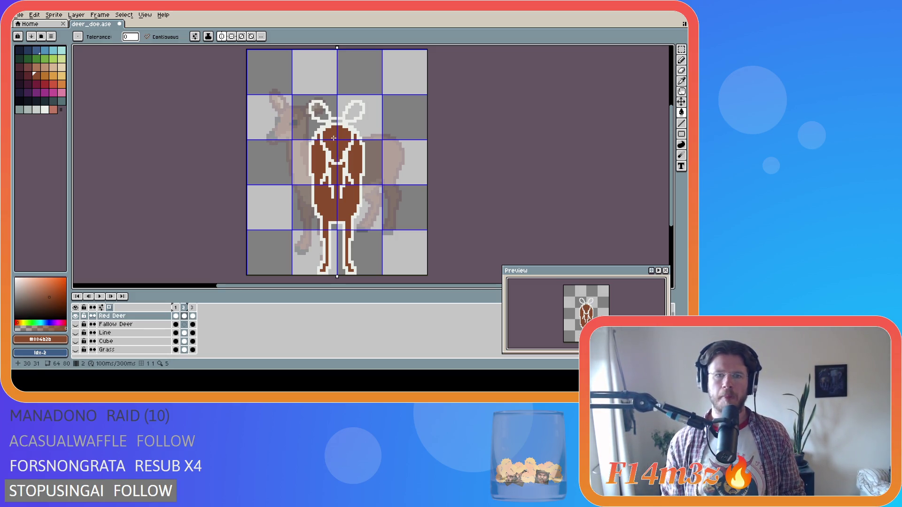
key("b")
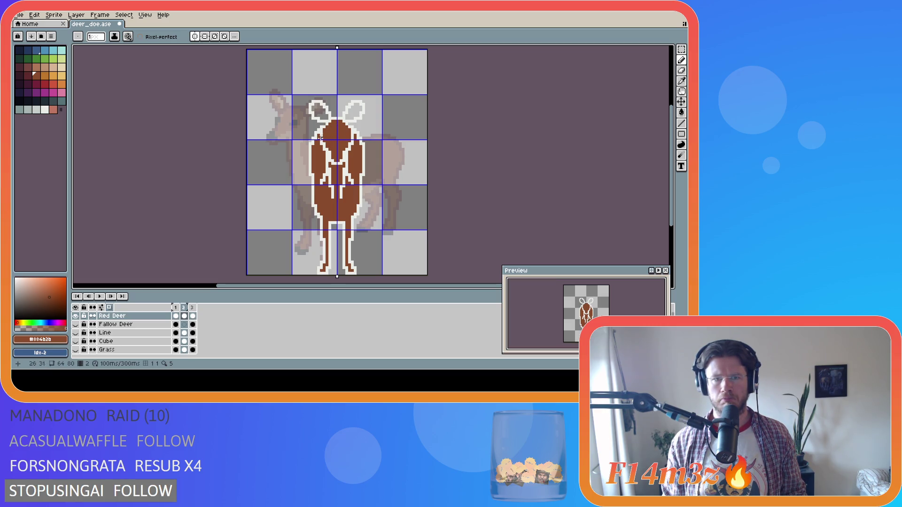
key("i")
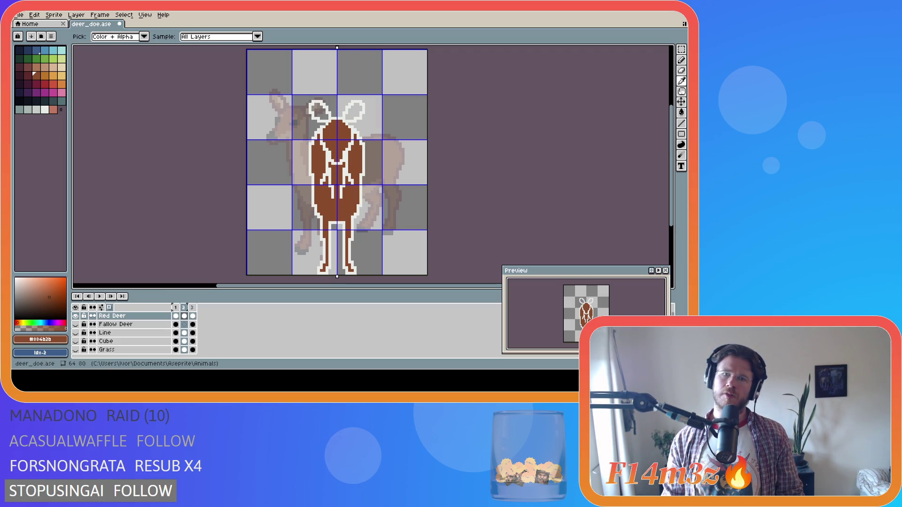
Select both ears with a mirrored rectangular marquee and transform them
key("b")
key("i")
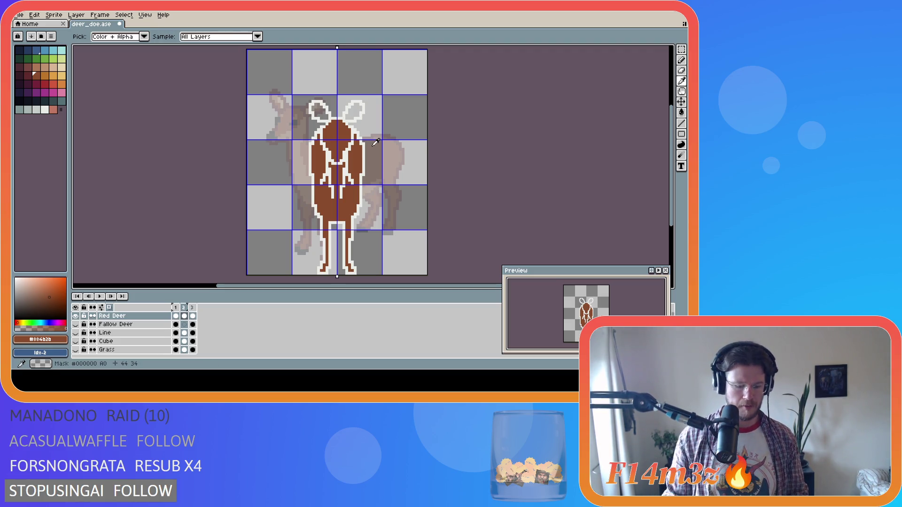
key("m")
mouse_move(343, 100)
left_mouse_down()
mouse_move(357, 123)
mouse_move(370, 124)
left_mouse_up()
left_click(364, 123)
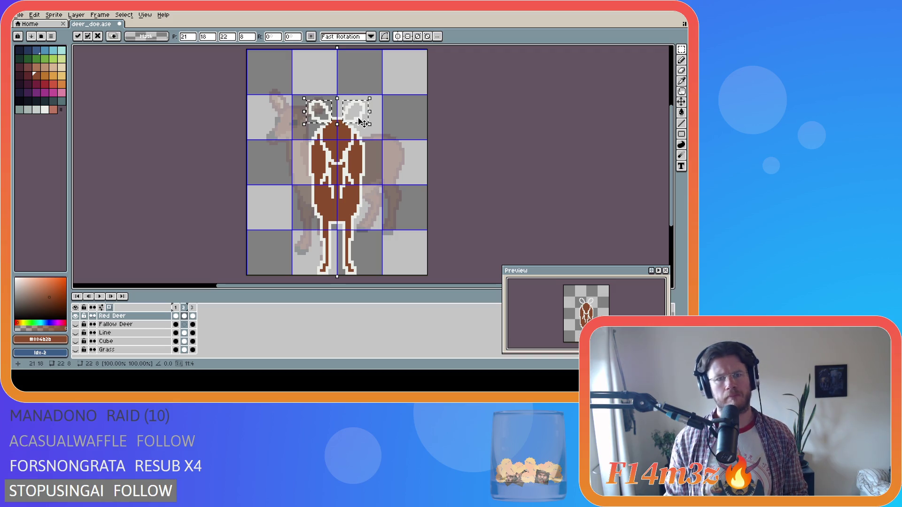
left_click(400, 110)
left_click_drag(332, 124, 304, 95)
left_click(323, 114)
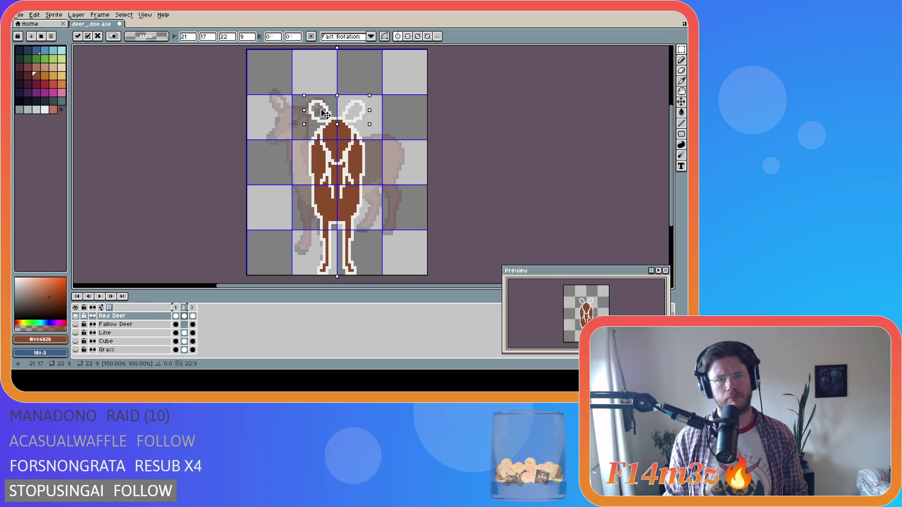
left_click(287, 124)
Reselect both ears in a 20x8 box, nudge them a pixel into place, and commit
left_click_drag(311, 101, 325, 124)
left_click(325, 121)
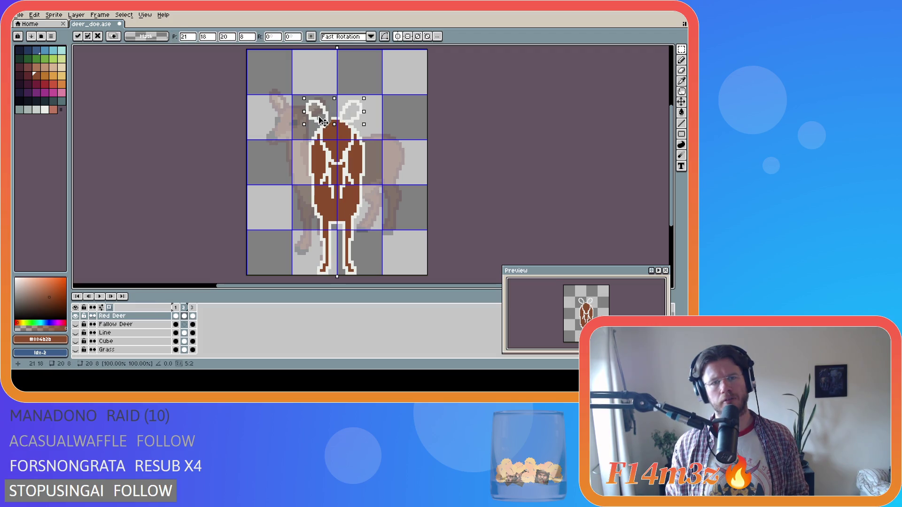
left_click(284, 109)
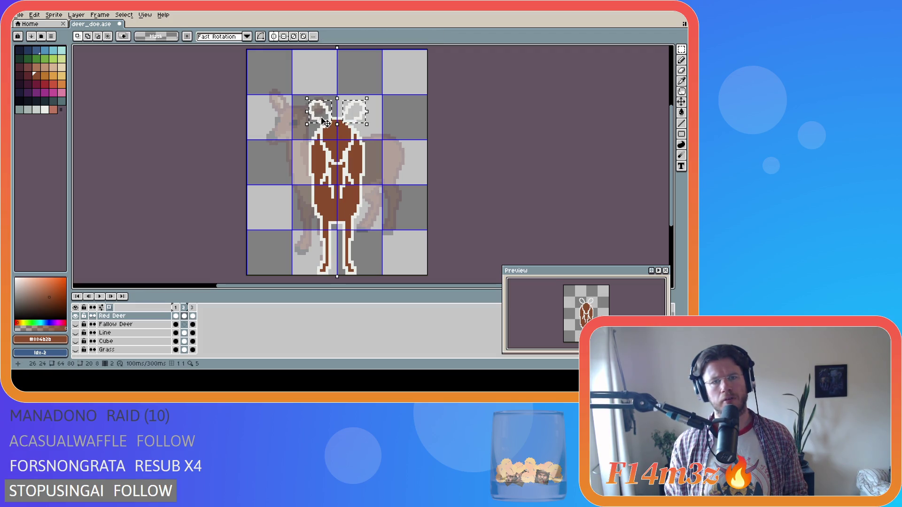
left_click_drag(308, 99, 332, 124)
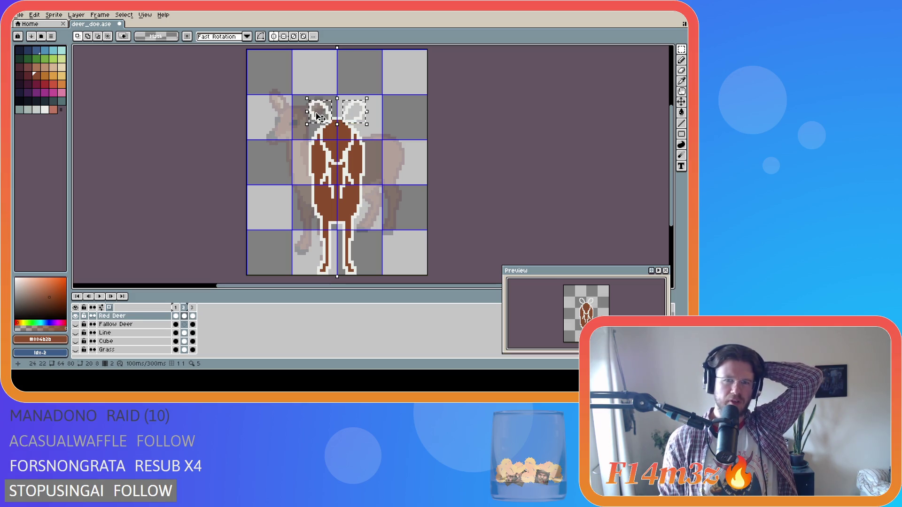
key("Left")
left_click_drag(319, 124, 322, 124)
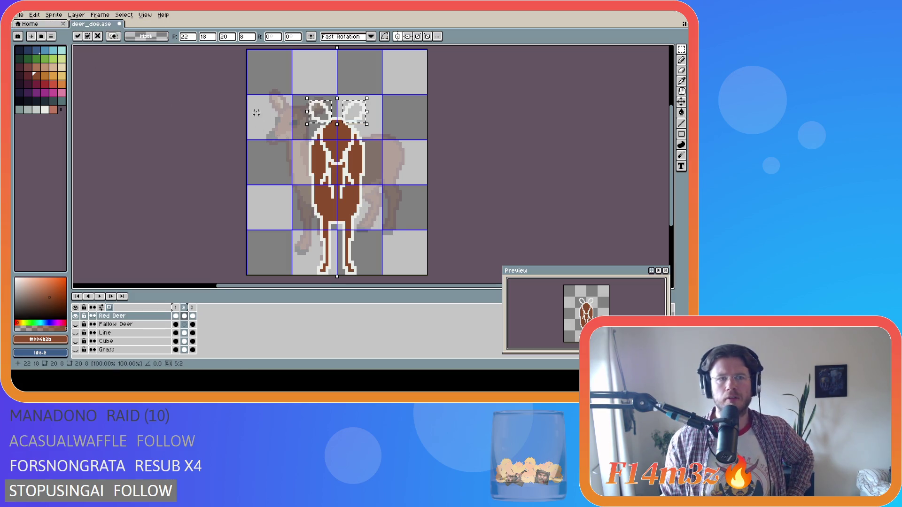
left_click(270, 120)
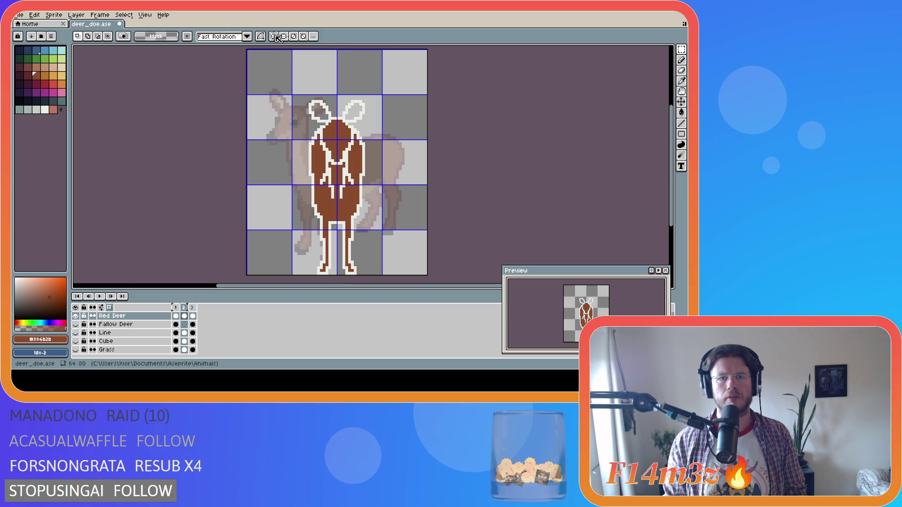
Touch up the ears with the pencil in white and the eraser, then pick the brown again
key("b")
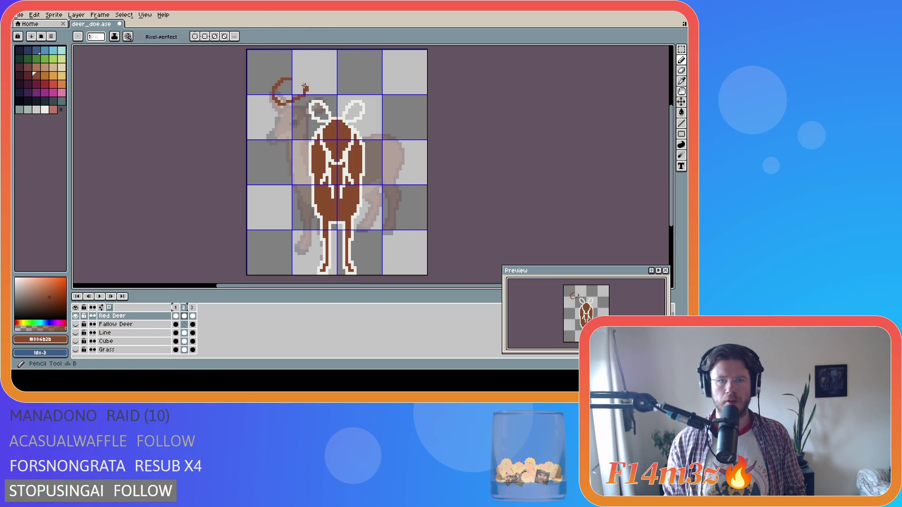
key("m")
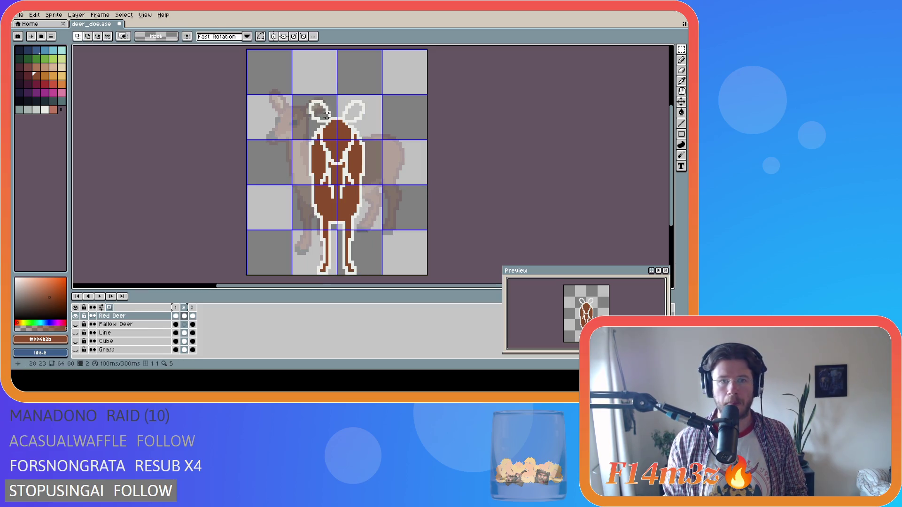
left_click_drag(307, 100, 333, 125)
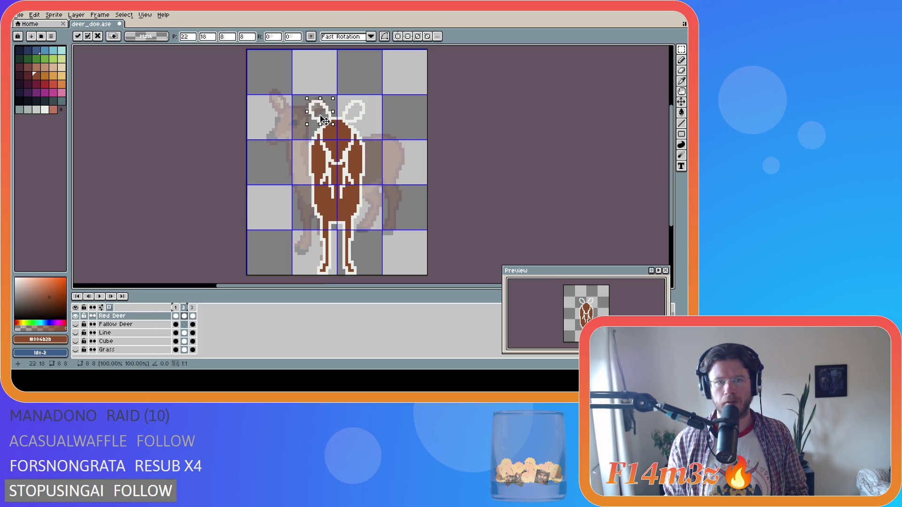
left_click(364, 101)
left_click_drag(366, 98, 341, 124)
key("ctrl+d")
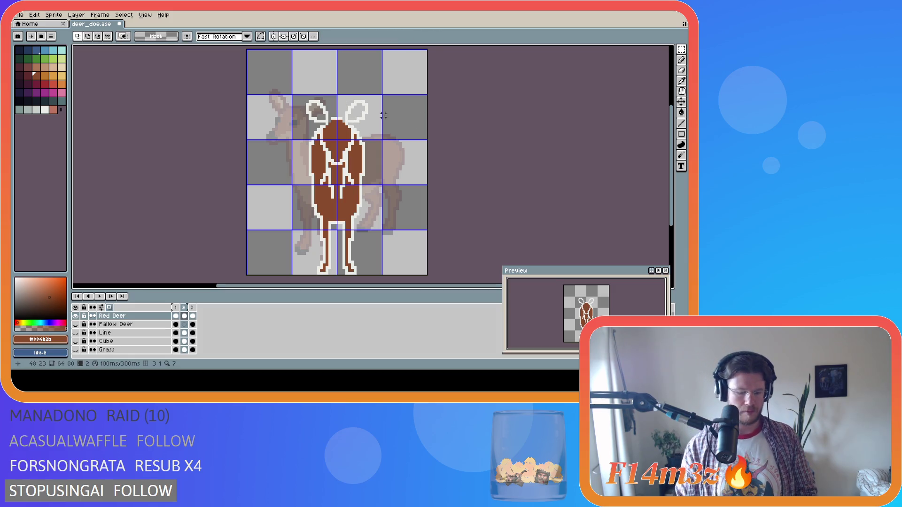
key("b")
left_click(337, 118, "alt")
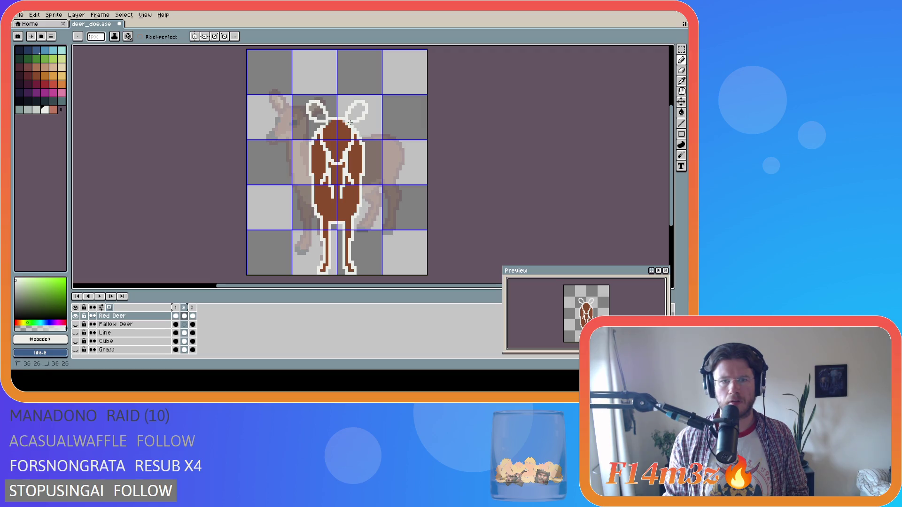
key("e")
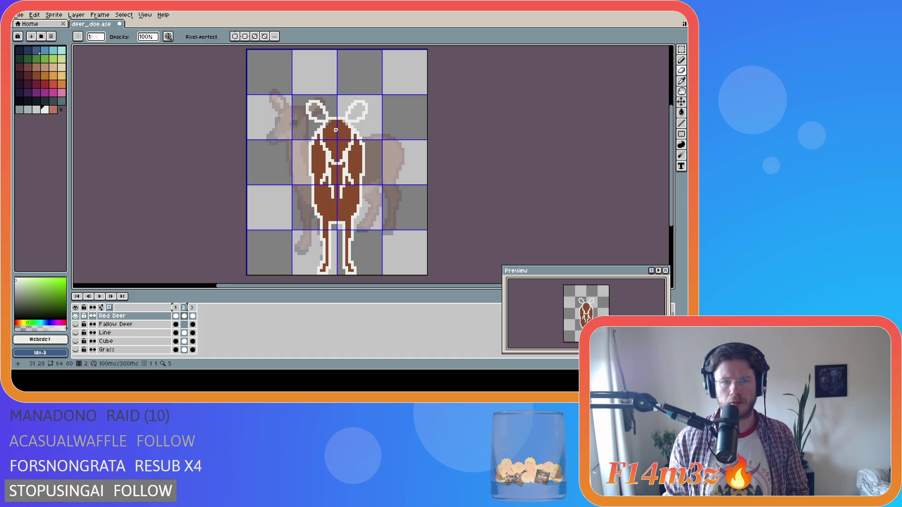
left_click(335, 130, "alt")
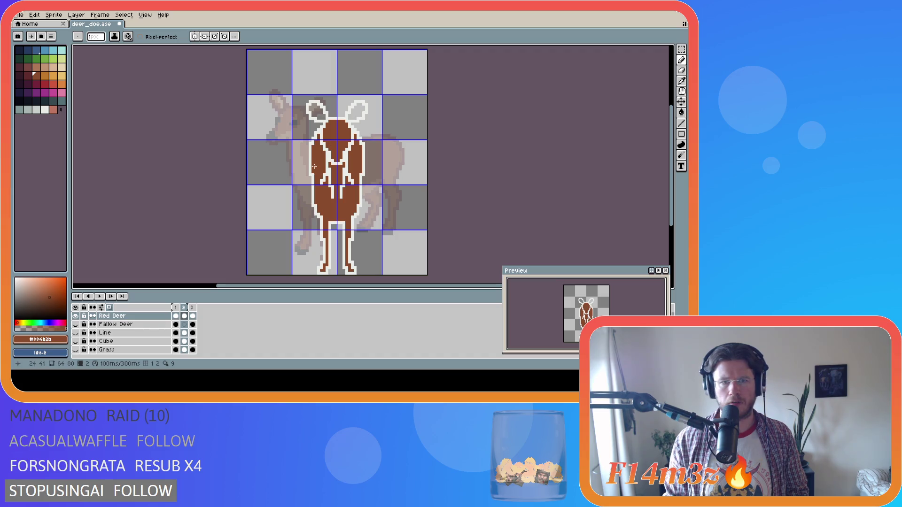
Bucket-fill the left and right ear interiors with the brown
key("g")
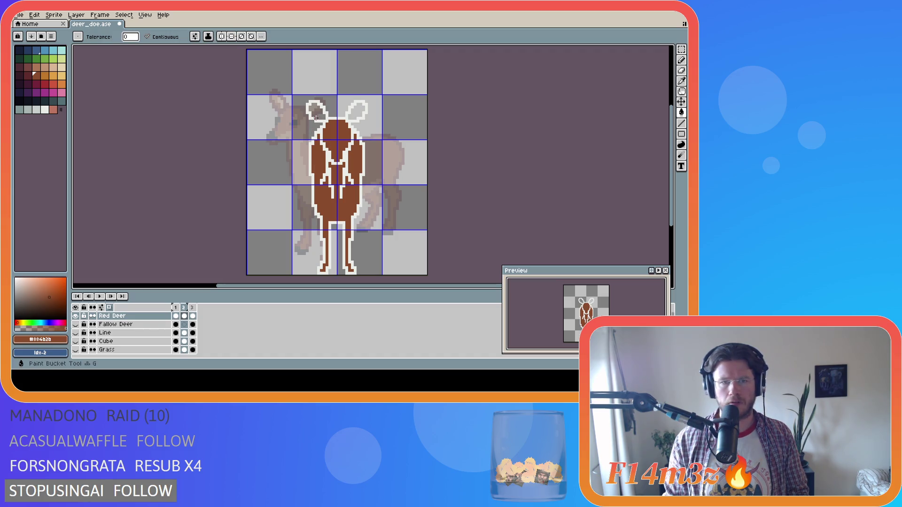
left_click(316, 113)
left_click(354, 113)
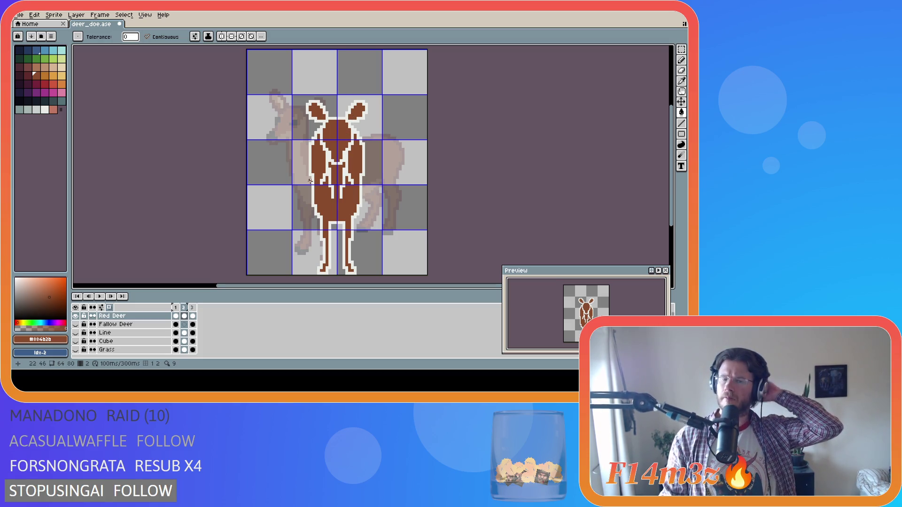
Eyedrop lighter tan #ad7757 from the frame 1 side-view deer and test it on frame 2
key("i")
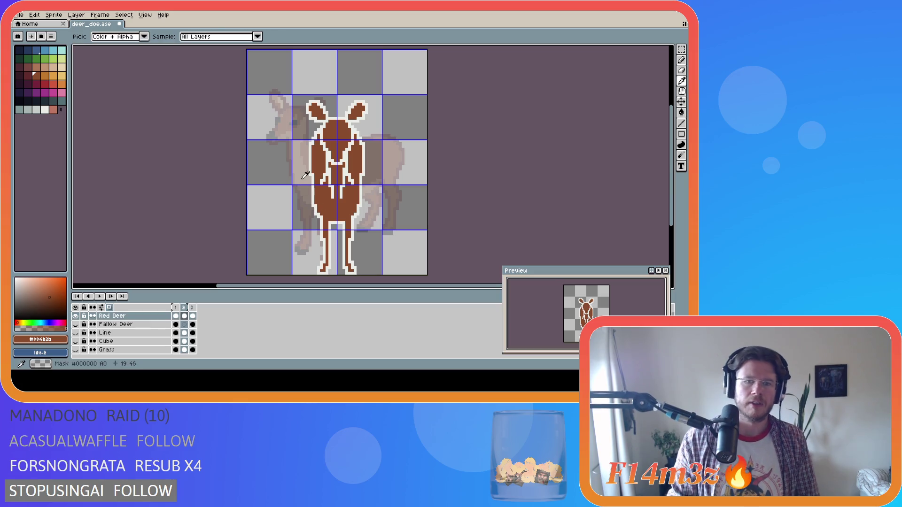
key("Left")
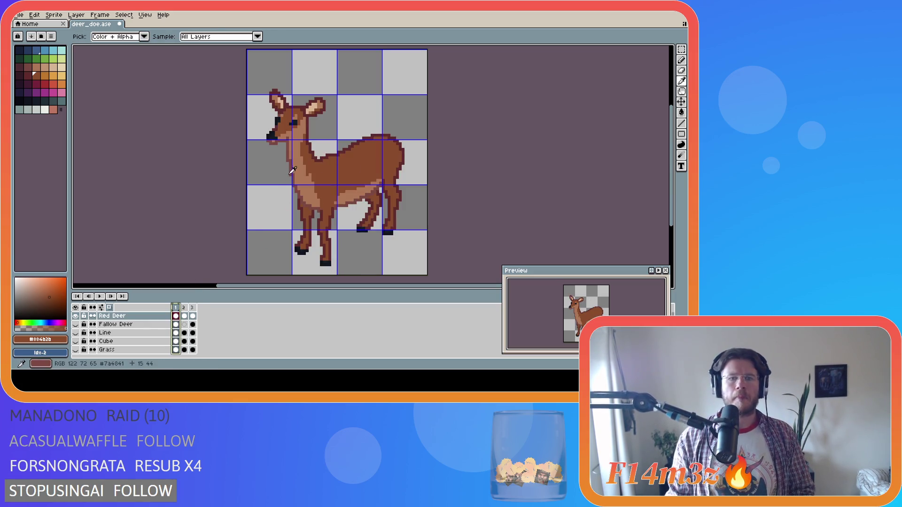
left_click(292, 171)
key("g")
key("Right")
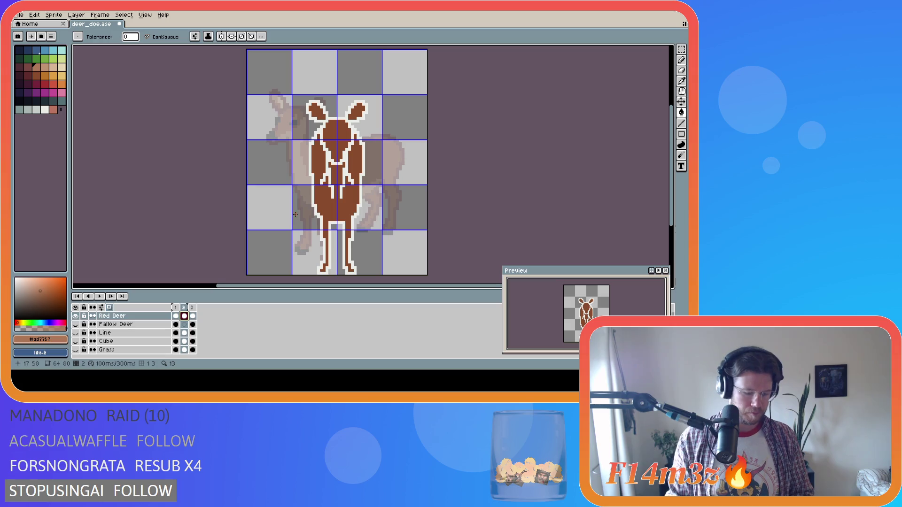
key("b")
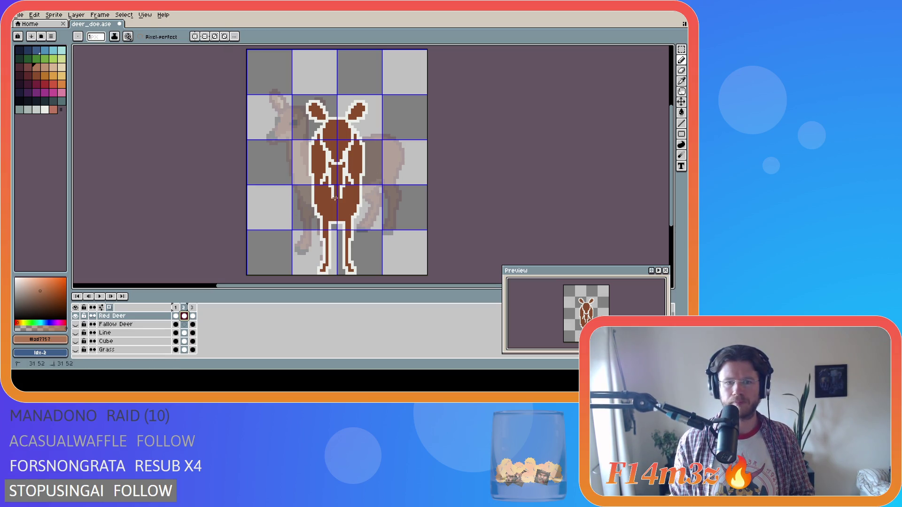
left_click(337, 198)
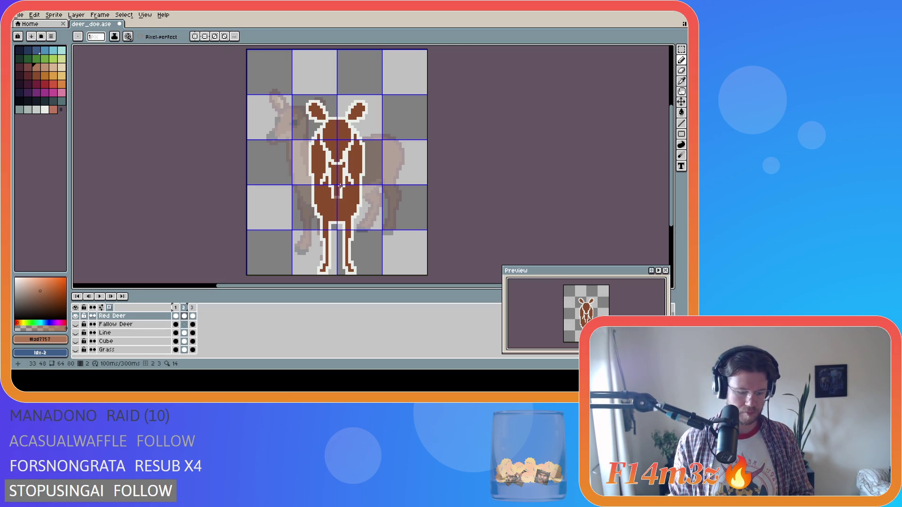
key("i")
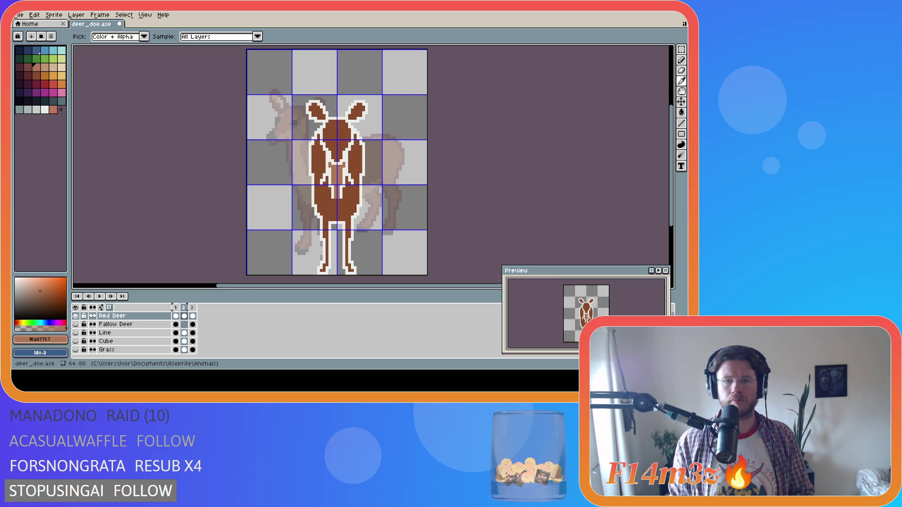
Pencil a #ad7757 stripe down the deer's centre from the shoulders to between the hind legs
key("g")
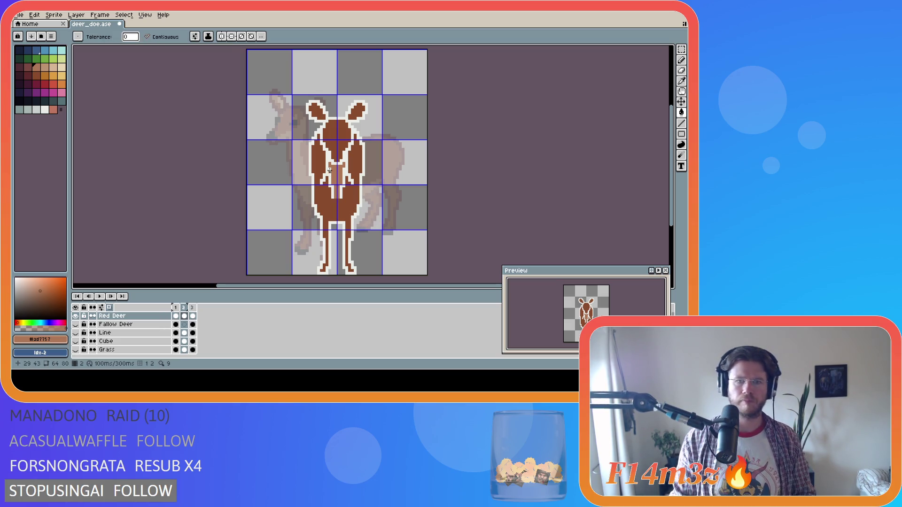
key("b")
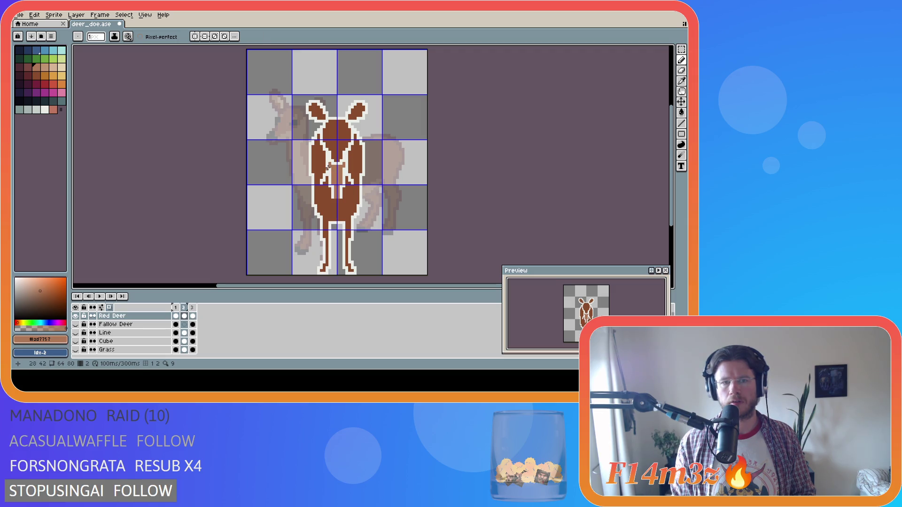
key("i")
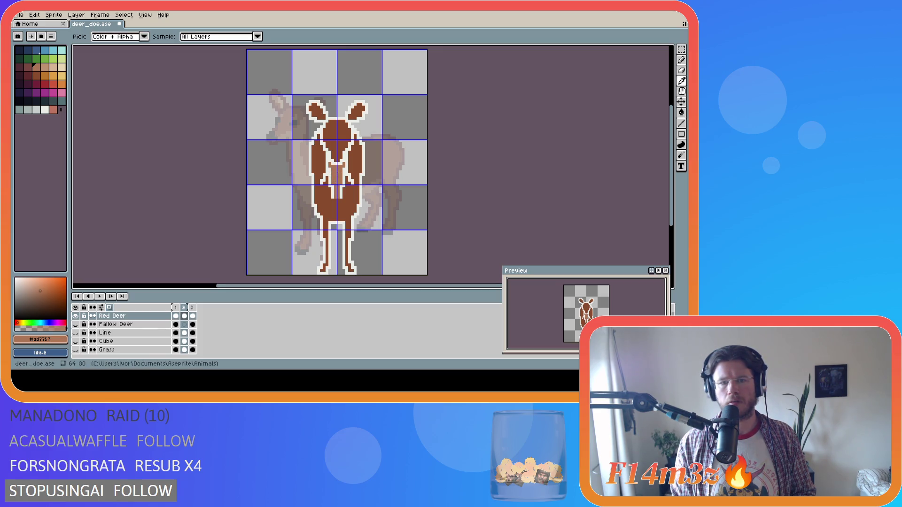
key("b")
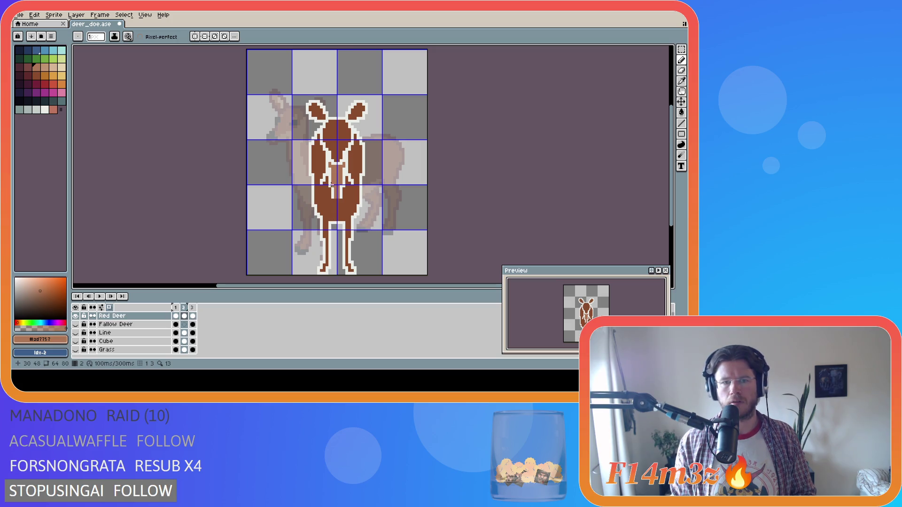
left_click_drag(327, 164, 327, 167)
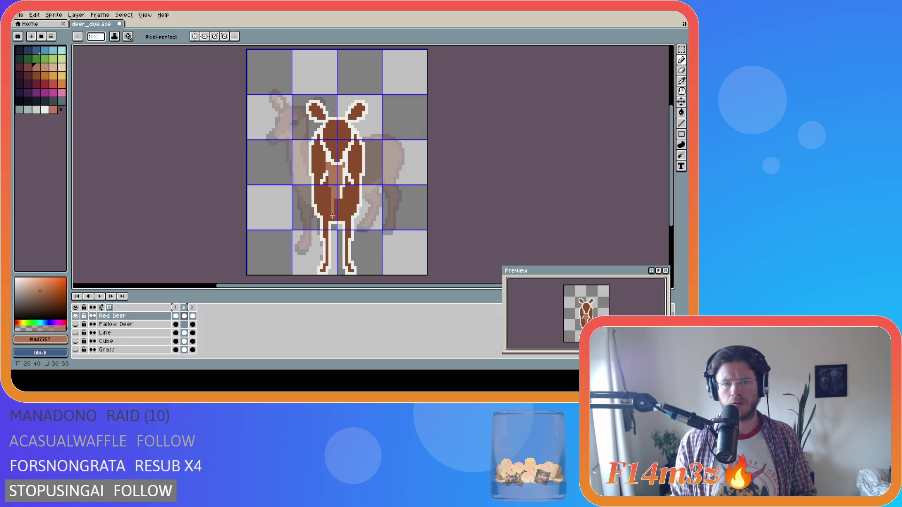
mouse_move(333, 219)
left_mouse_down()
mouse_move(341, 206)
mouse_move(341, 219)
mouse_move(347, 165)
left_mouse_up()
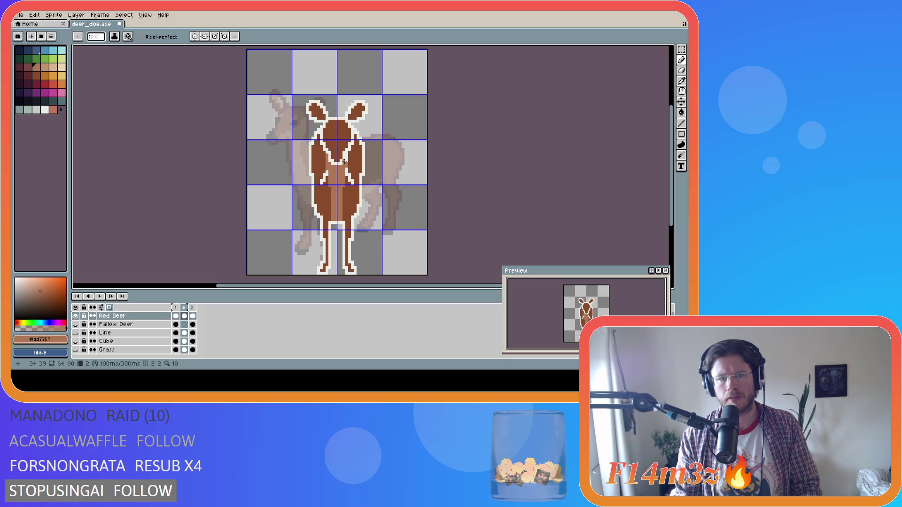
left_click(345, 162)
left_click_drag(346, 156, 364, 161)
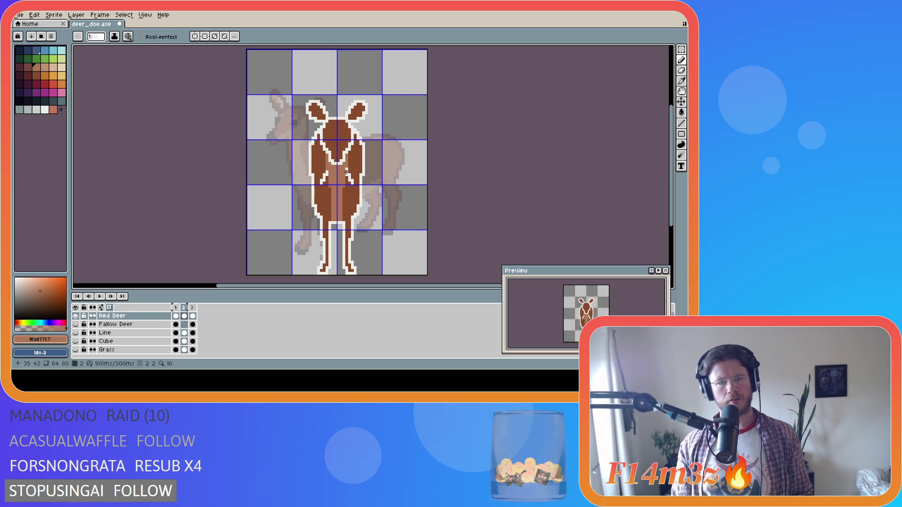
key("m")
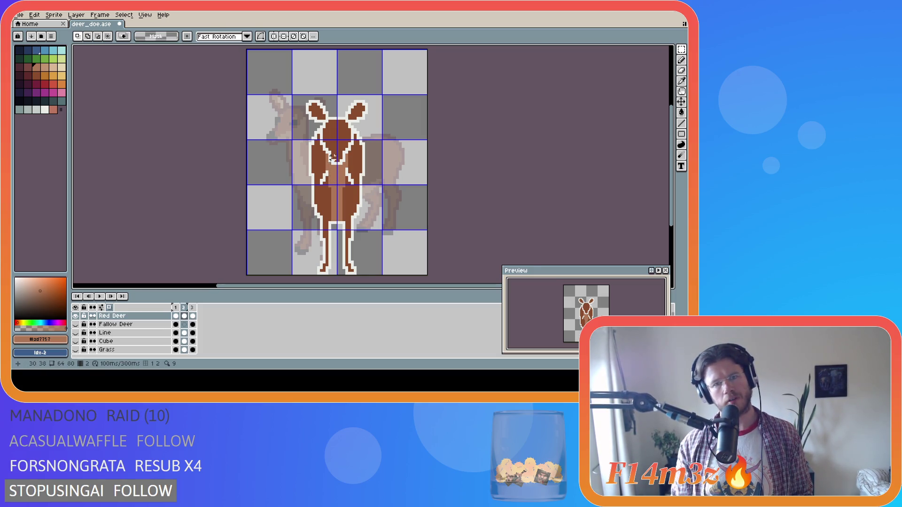
Clear a chest selection, eyedrop white #ebede3, and redraw the outline where neck meets body
left_click_drag(329, 154, 347, 169)
left_click(403, 163)
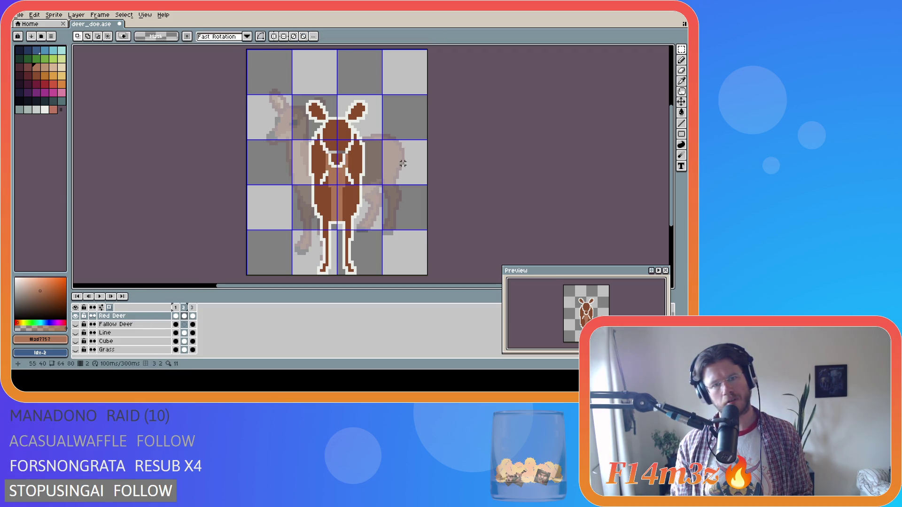
key("b")
left_click(344, 153, "alt")
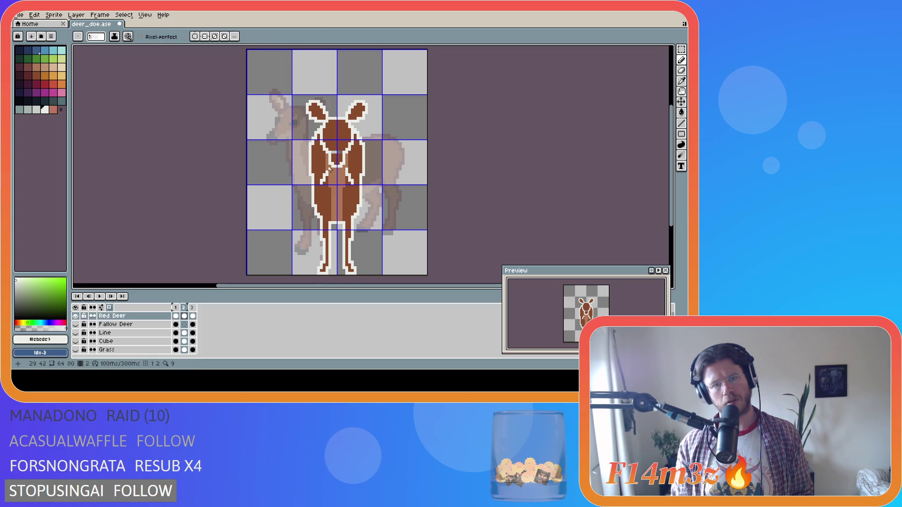
left_click(339, 177, "alt")
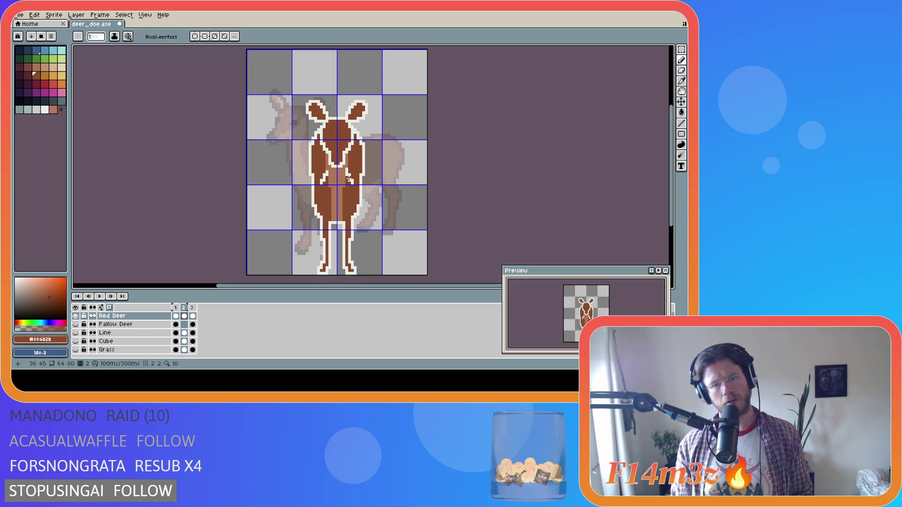
key("ctrl")
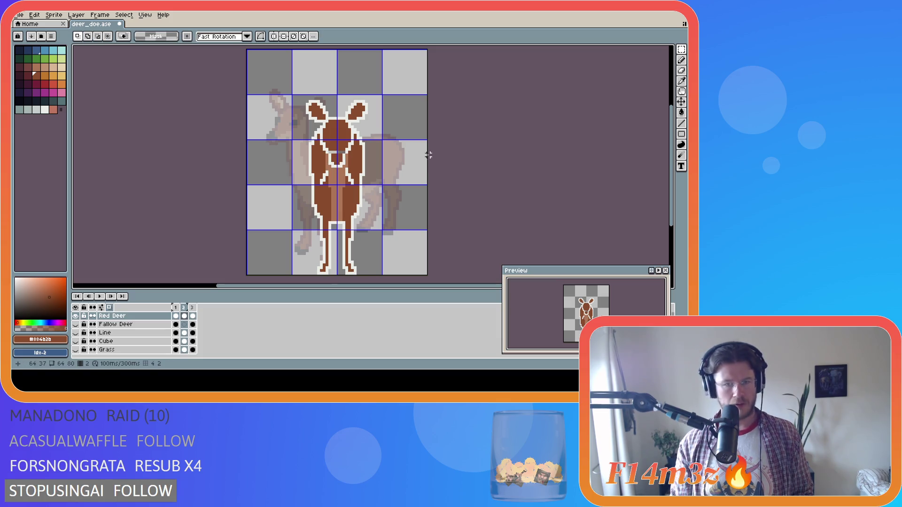
key("b")
left_click(347, 151, "alt")
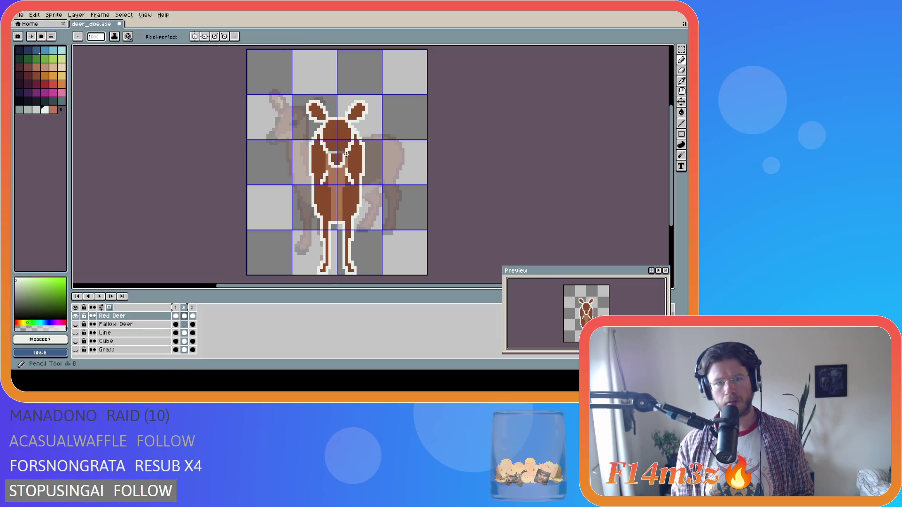
Eyedrop #ad7757 from the centre stripe and pencil a vertical line down the inner hind leg
left_click(329, 152, "alt")
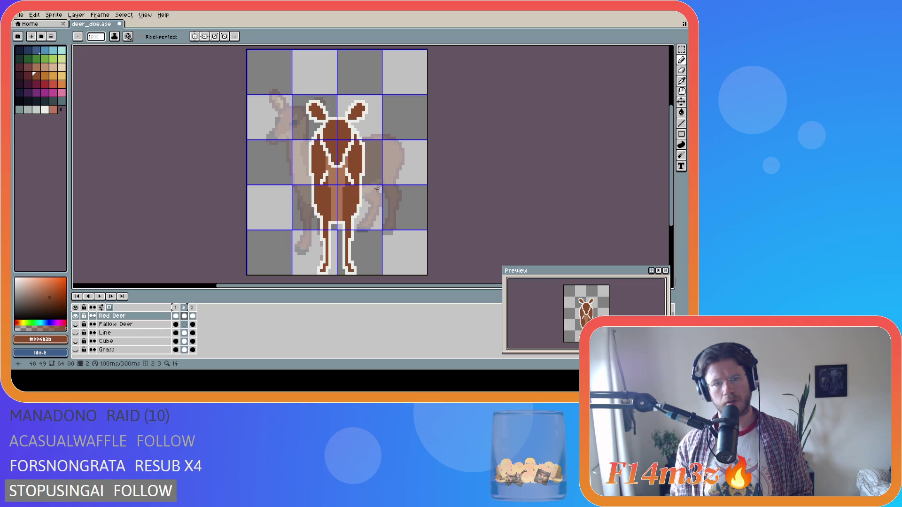
left_click(335, 195, "alt")
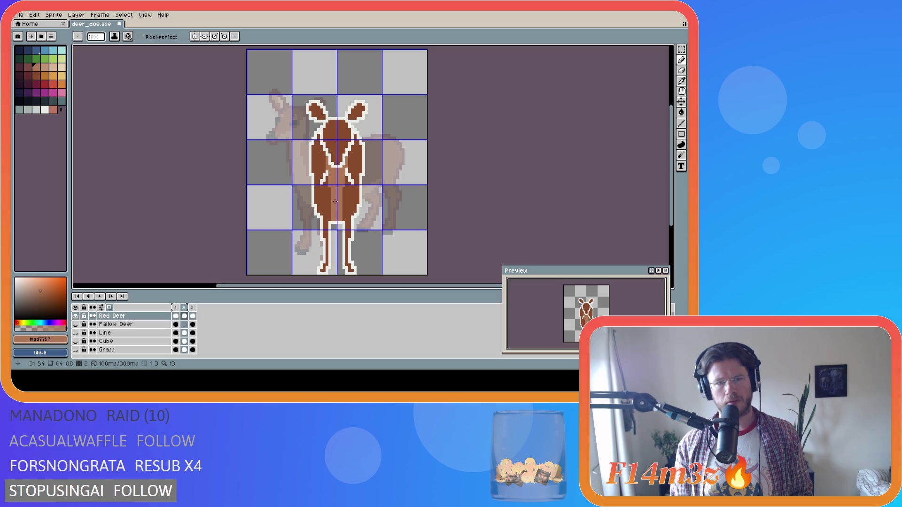
key("i")
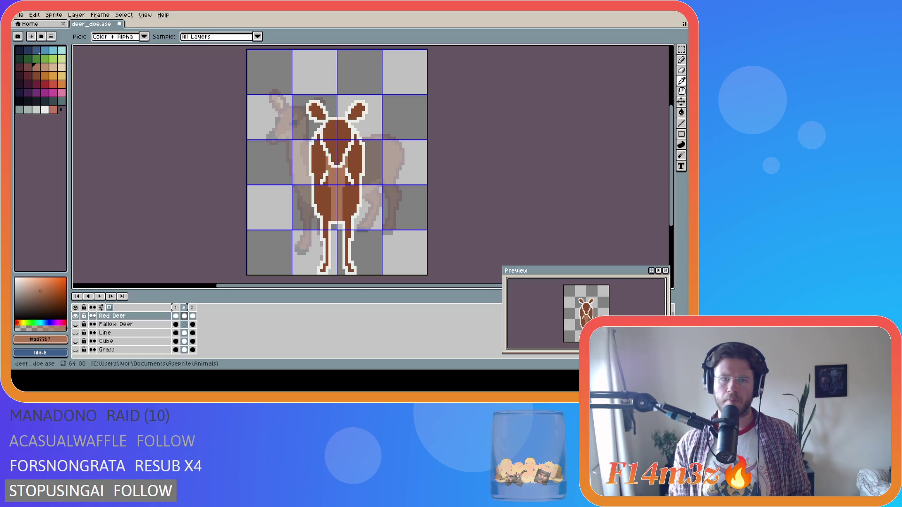
key("b")
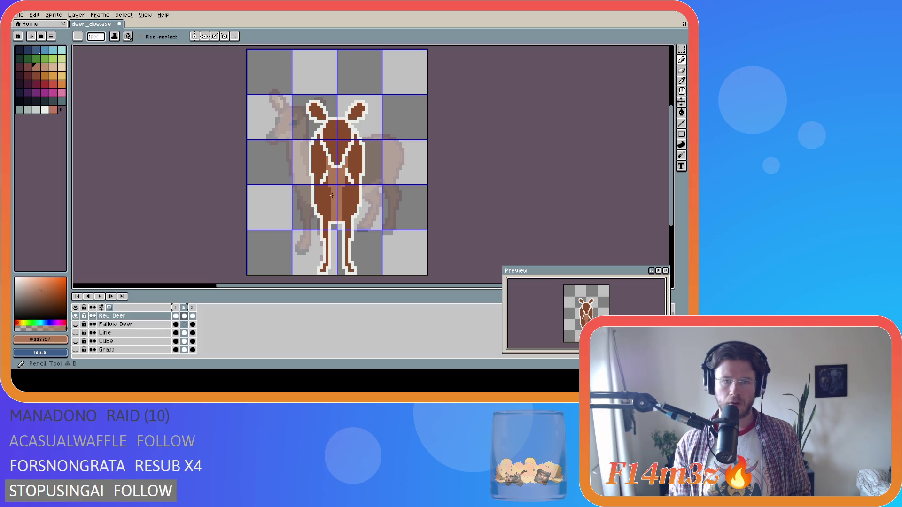
left_click_drag(328, 188, 329, 219)
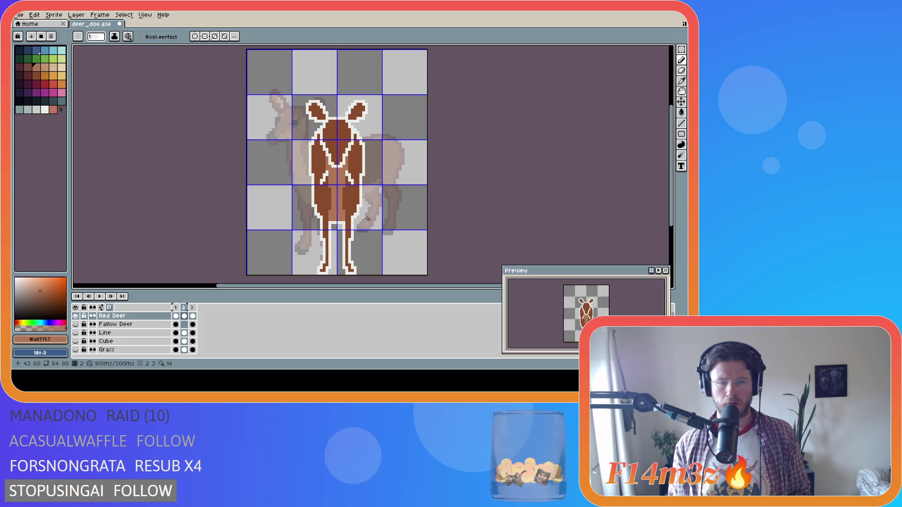
key("i")
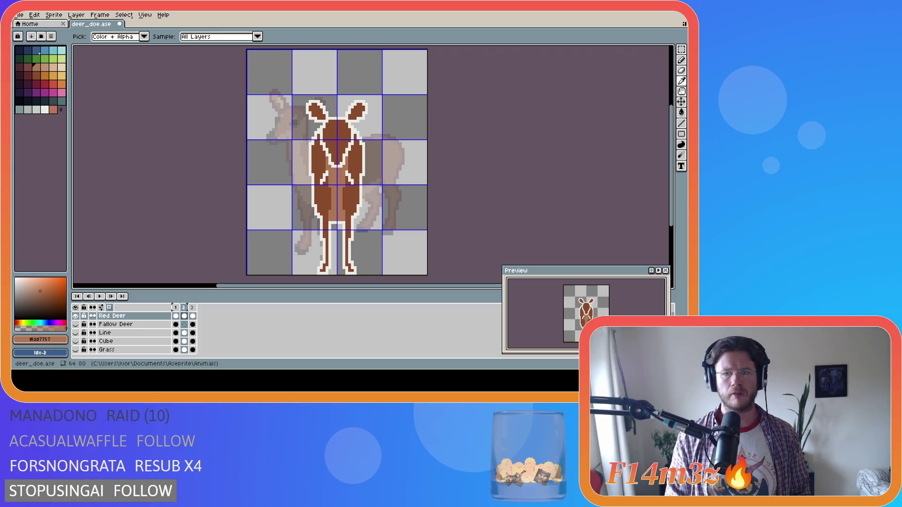
key("b")
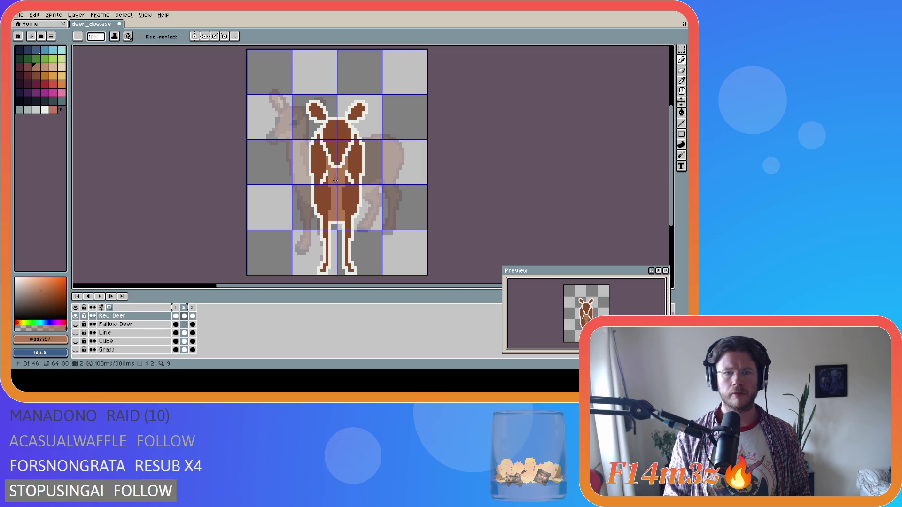
key("i")
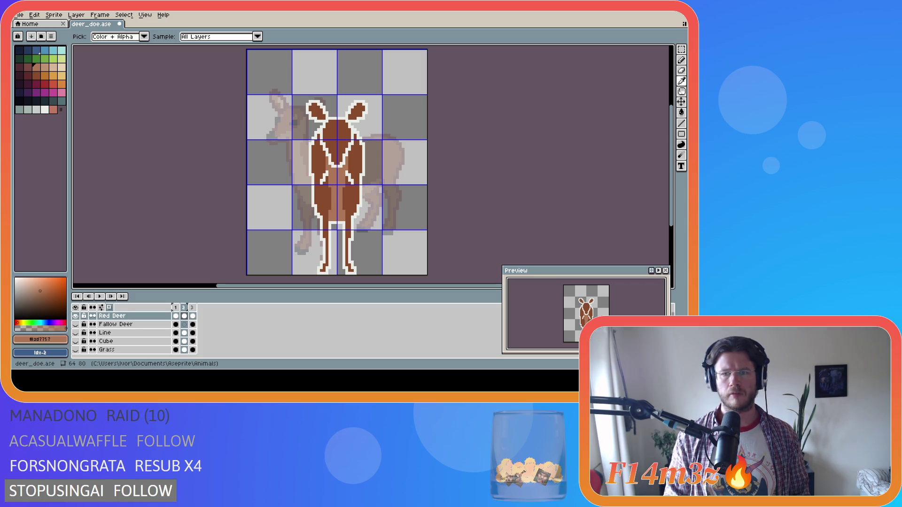
key("b")
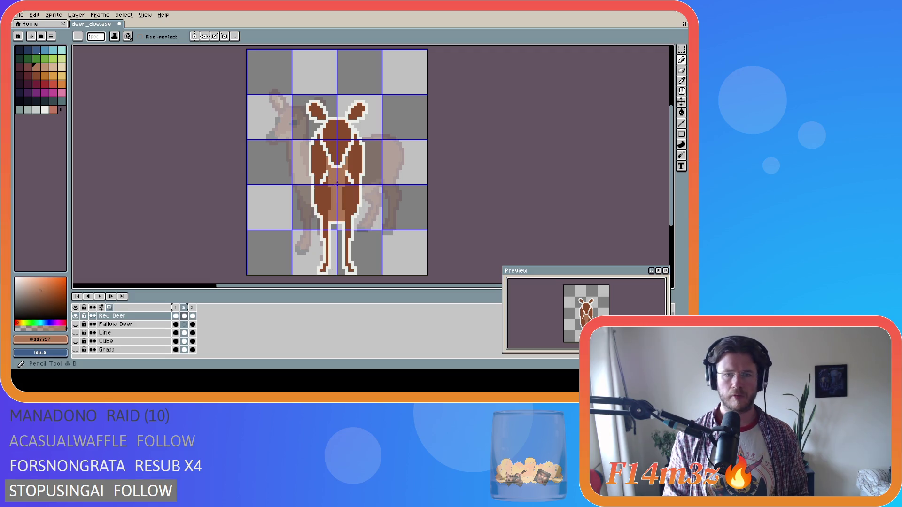
key("i")
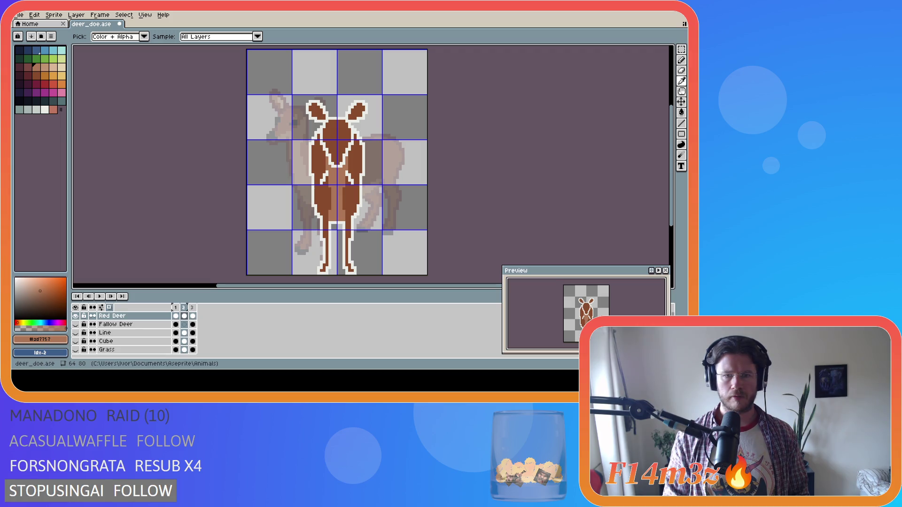
key("b")
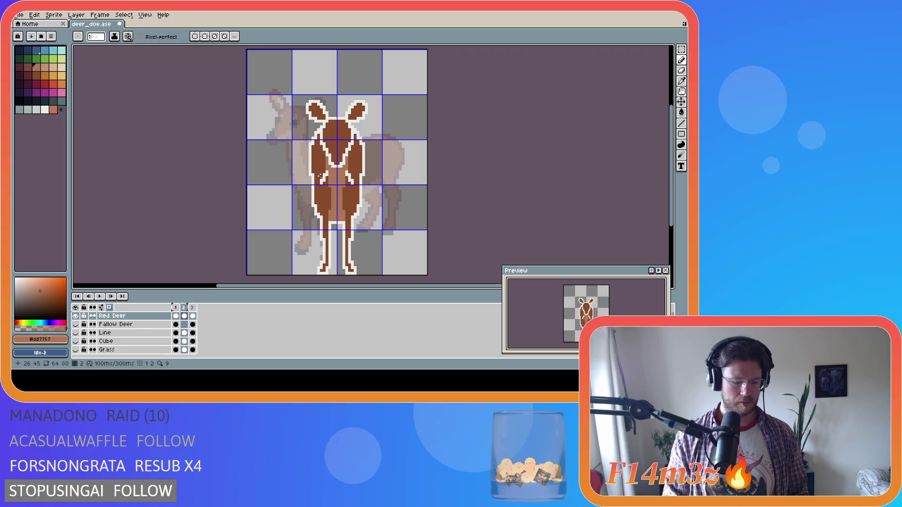
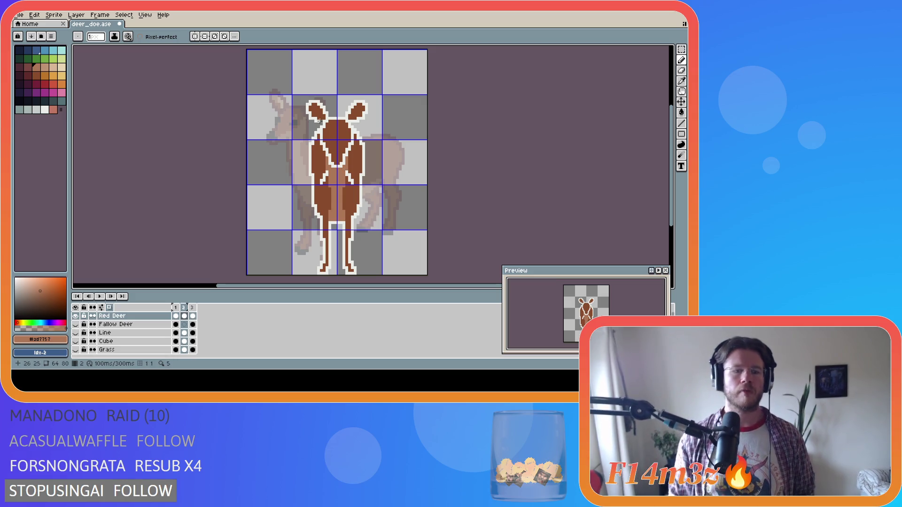
Save the sprite and paint a darker brown #884b2b pixel on the deer's body
key("ctrl+s")
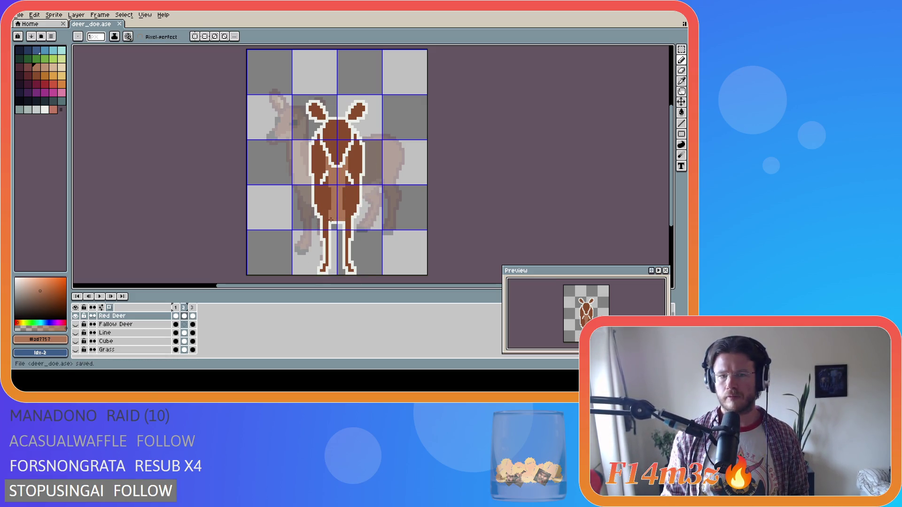
key("i")
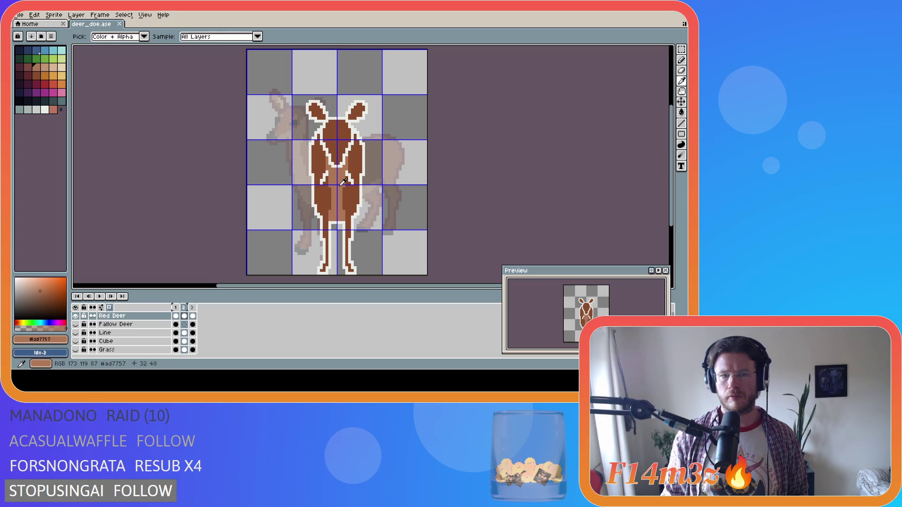
key("b")
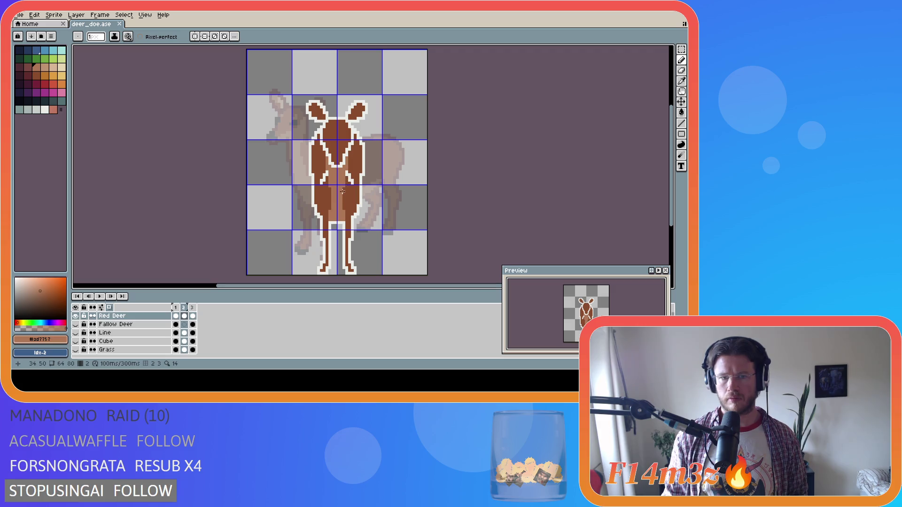
key("i")
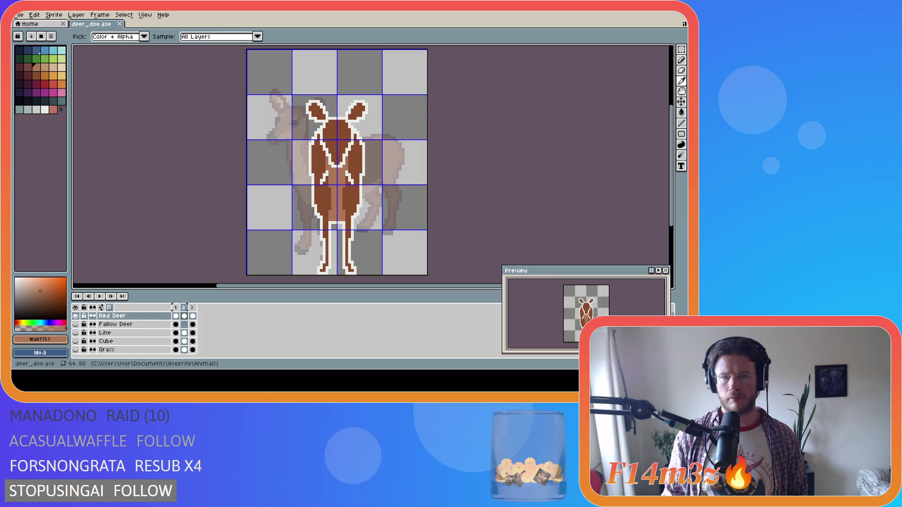
key("b")
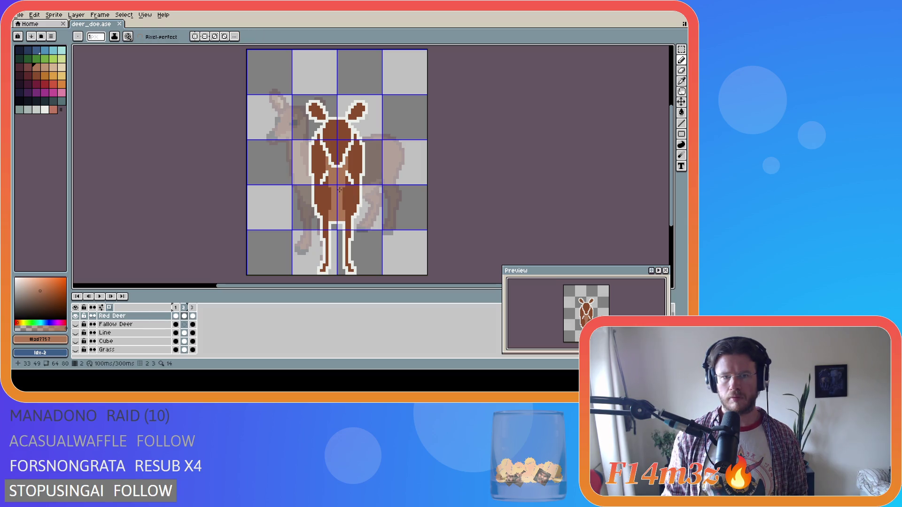
left_click(350, 186, "alt")
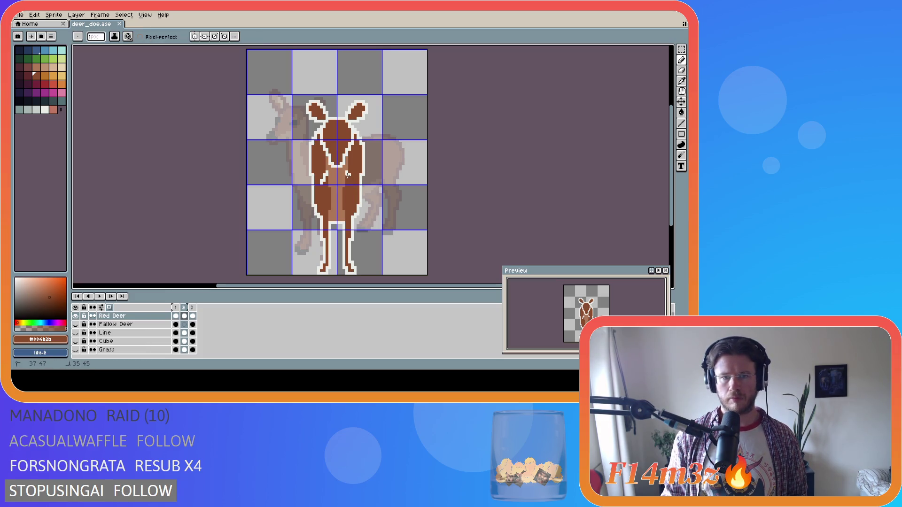
left_click(348, 175)
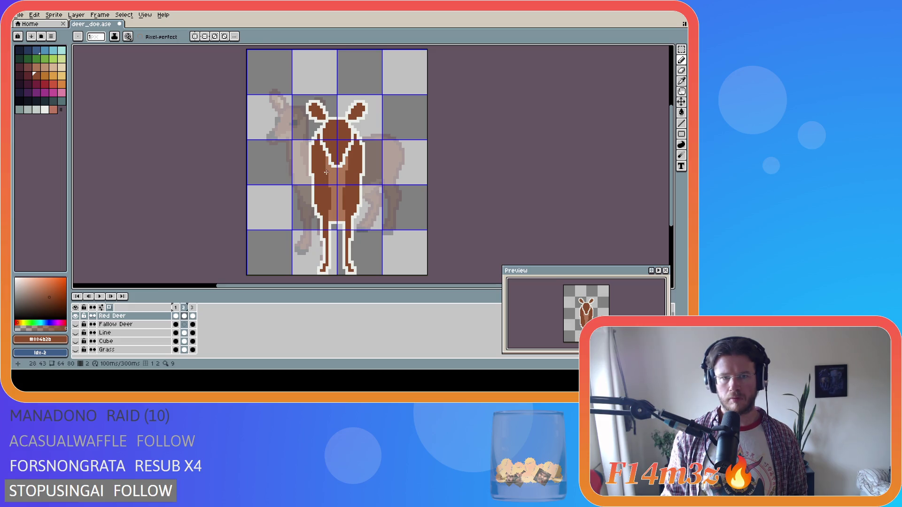
Paint lighter brown #ad7757 strokes down the deer's left leg and a second leg
left_click(330, 184, "alt")
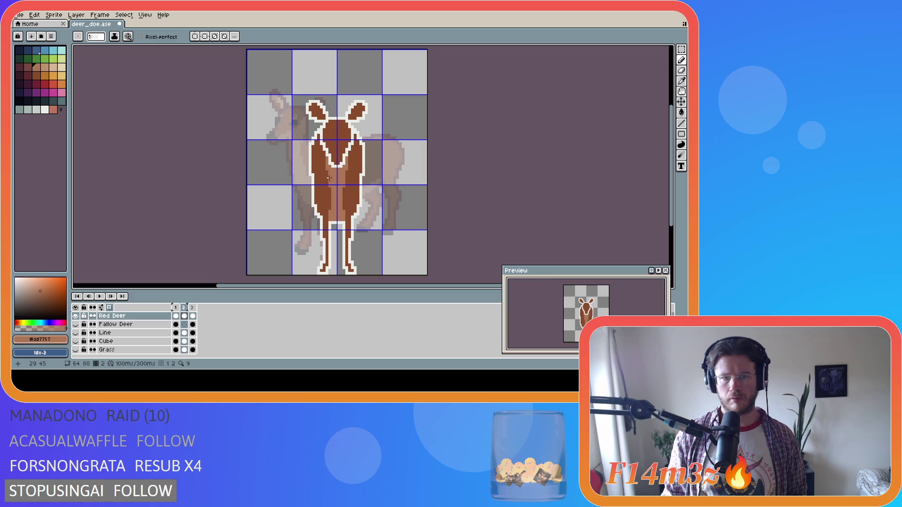
mouse_move(332, 180)
left_mouse_down()
mouse_move(329, 205)
mouse_move(329, 189)
left_mouse_up()
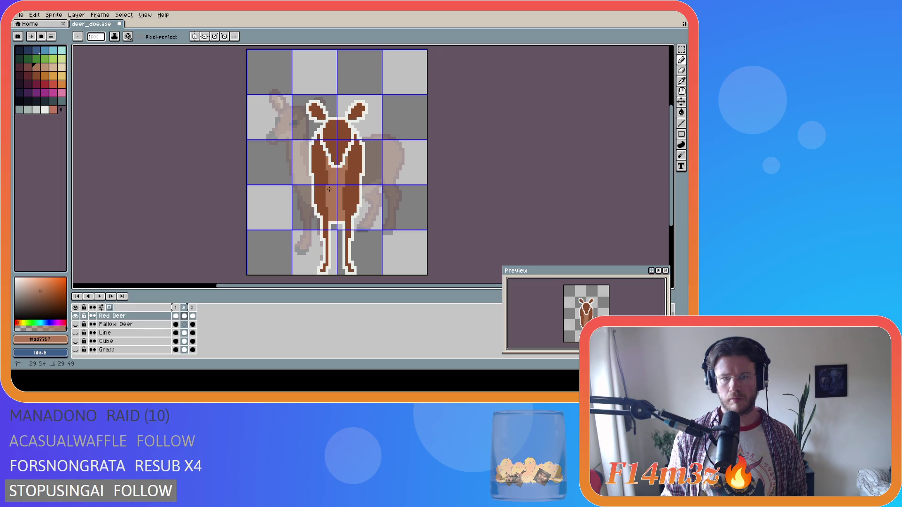
left_click(343, 186)
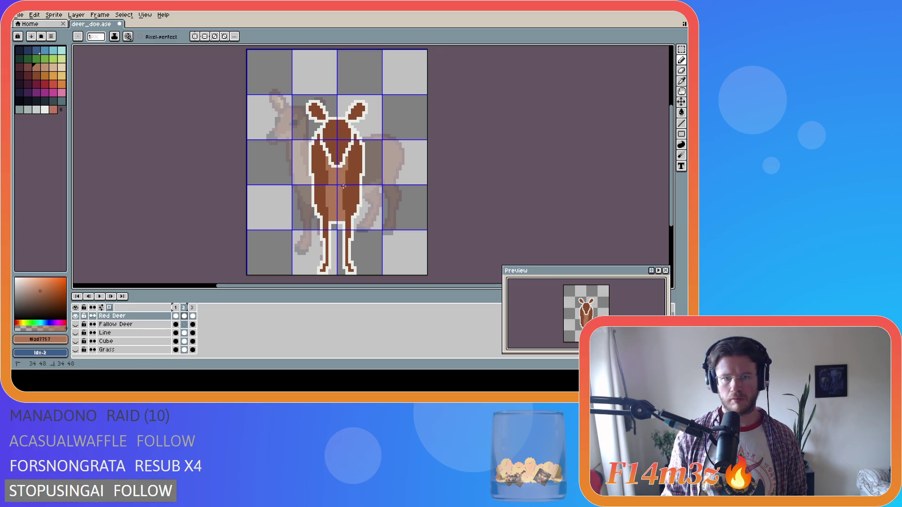
mouse_move(345, 205)
left_mouse_down()
mouse_move(348, 185)
mouse_move(362, 206)
left_mouse_up()
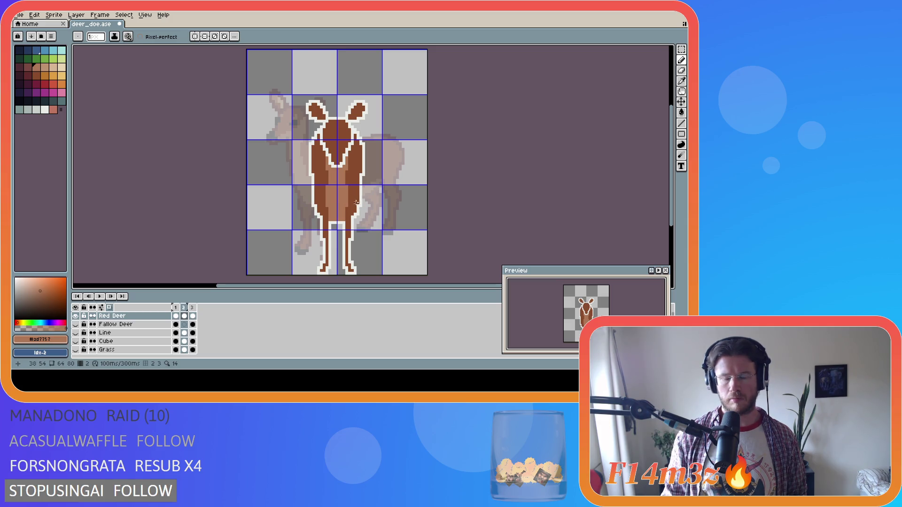
Undo the last pencil strokes on the front-view deer
key("i")
key("v")
key("ctrl+z")
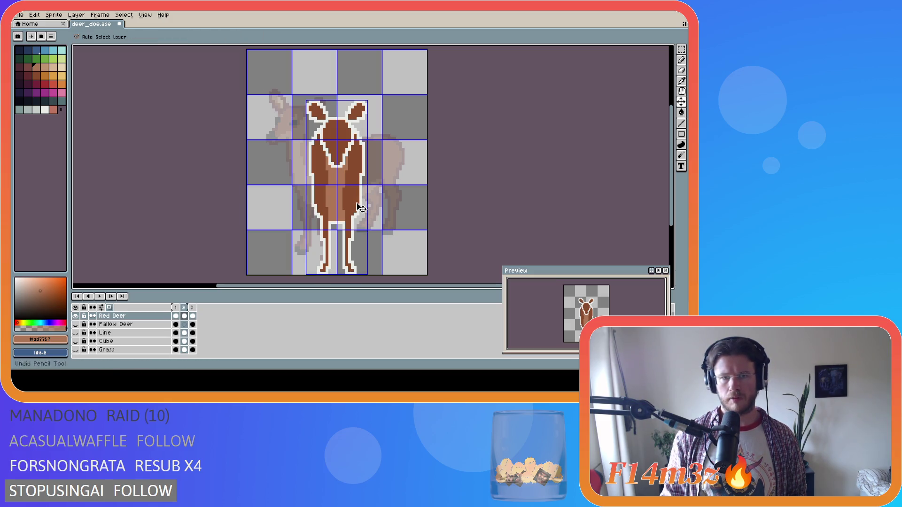
key("b")
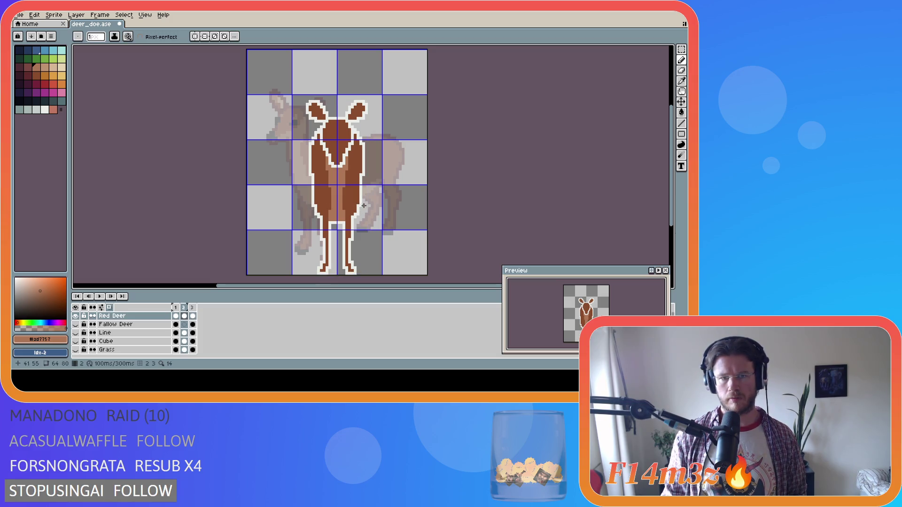
key("i")
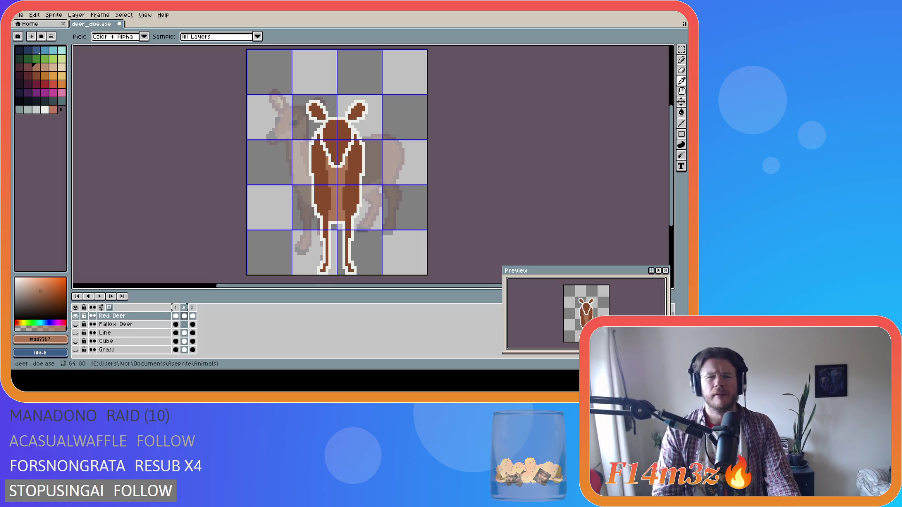
key("b")
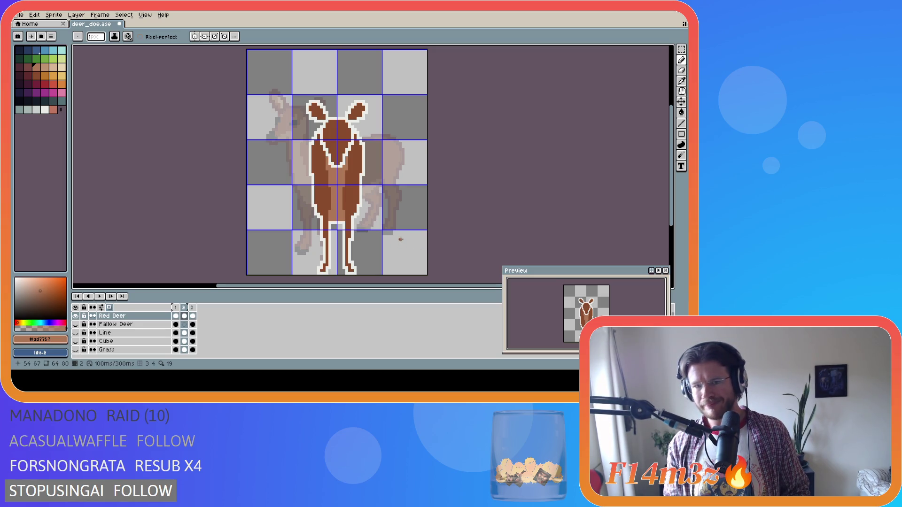
Sample dark brown #884b2b and light outline #ebede3 from the deer's legs and body
left_click(322, 264, "alt")
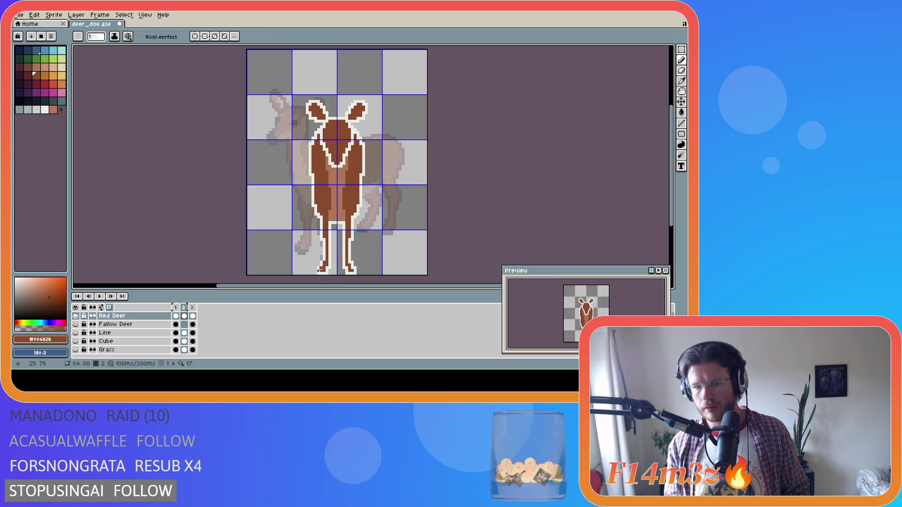
left_click(319, 269, "alt")
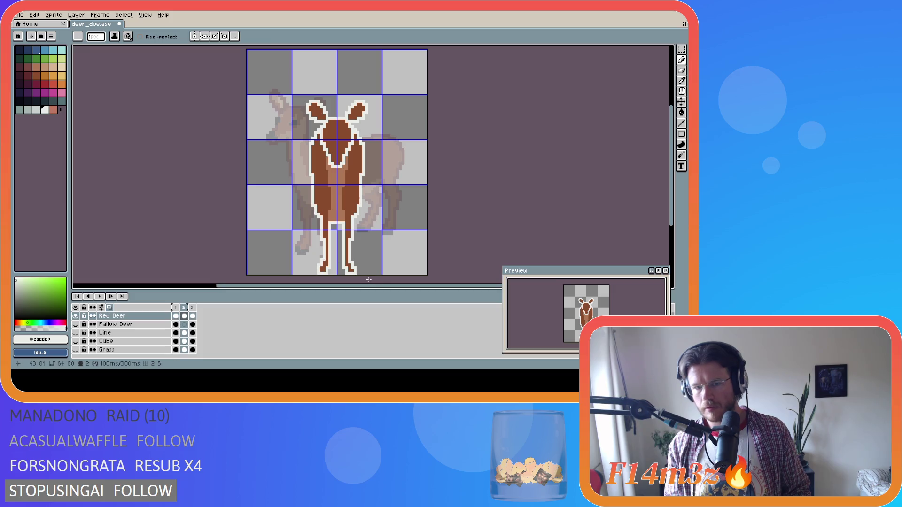
left_click(351, 267, "alt")
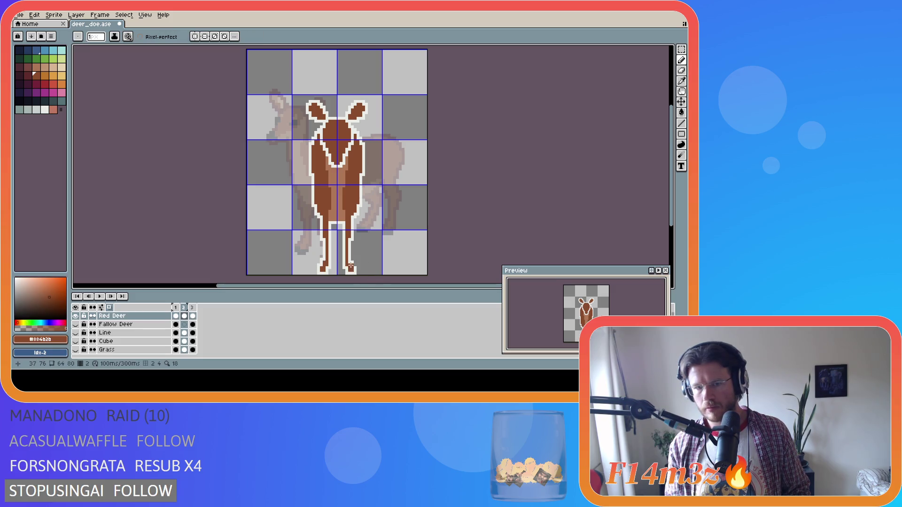
left_click(353, 266, "alt")
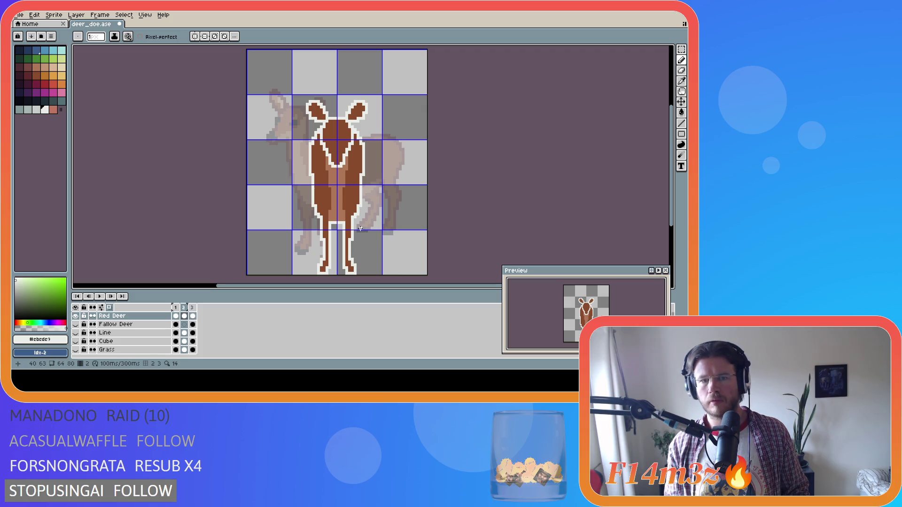
left_click(323, 217, "alt")
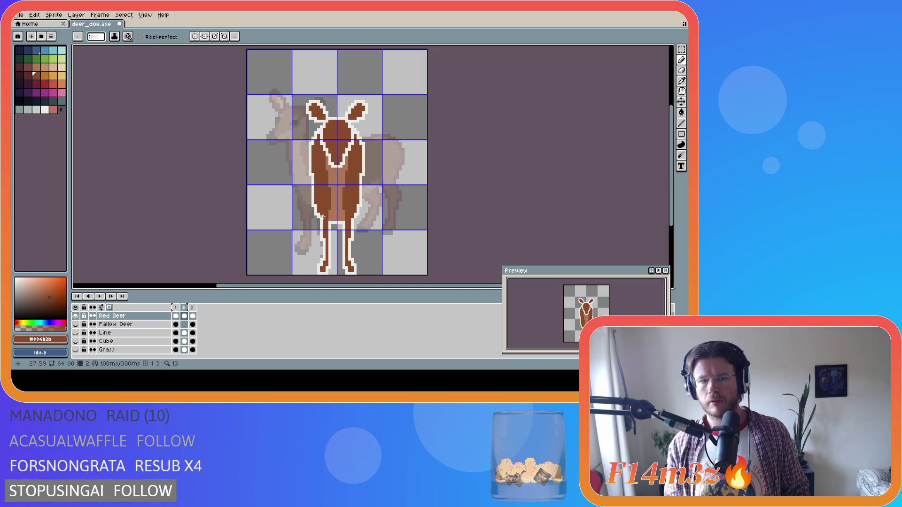
left_click(361, 221, "alt")
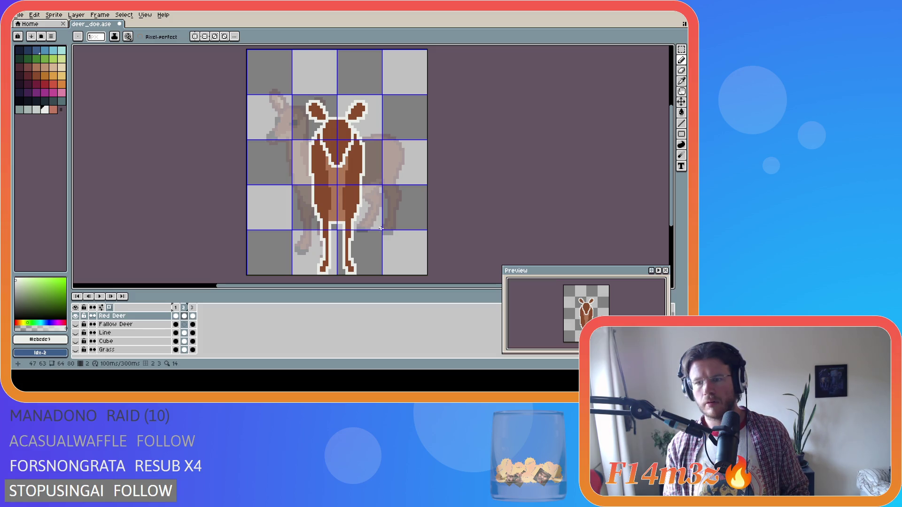
Undo and redo the recent pencil strokes to compare them
key("ctrl+z")
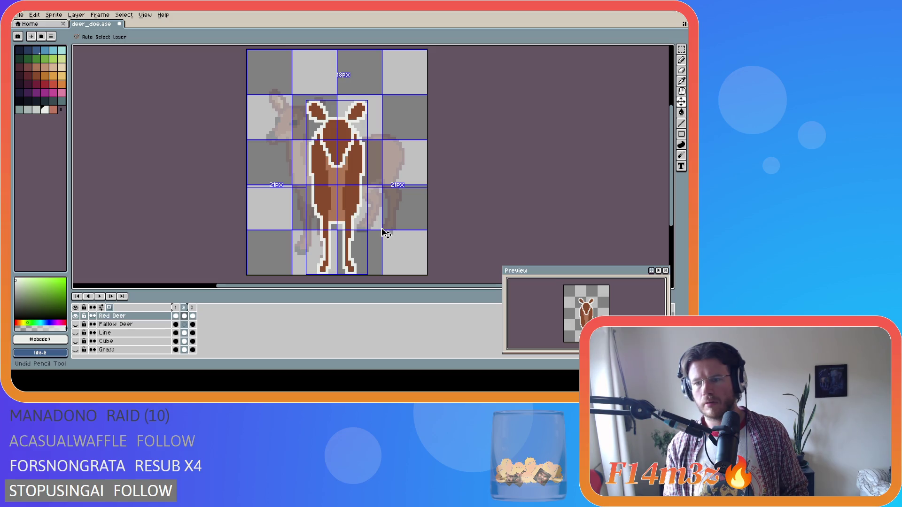
key("ctrl+y")
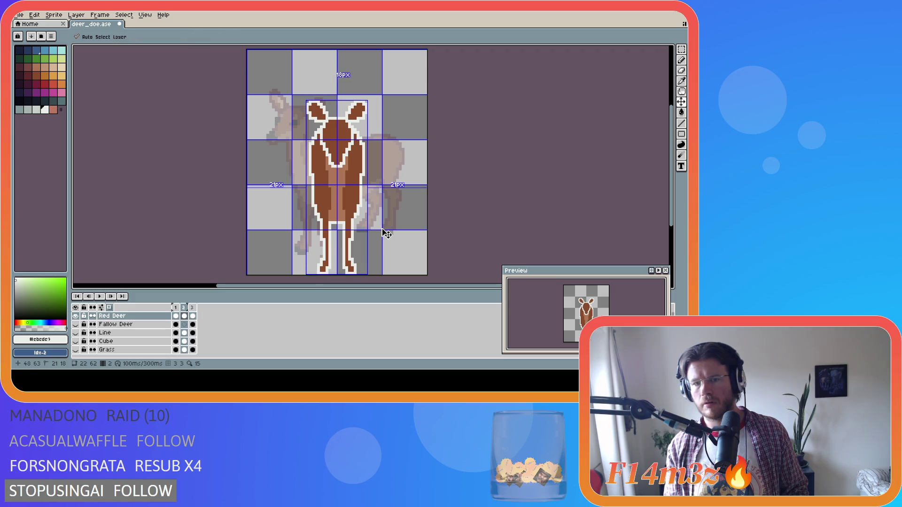
key("ctrl+y")
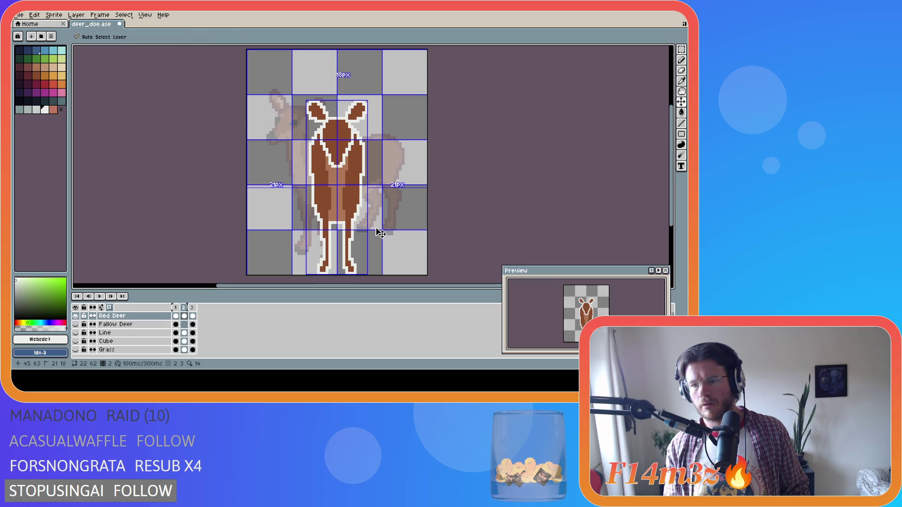
key("ctrl+z")
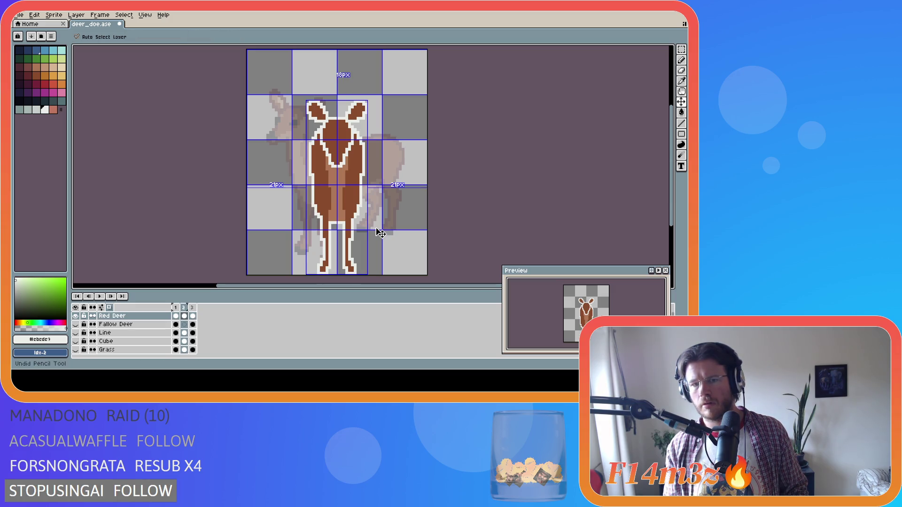
key("ctrl+d")
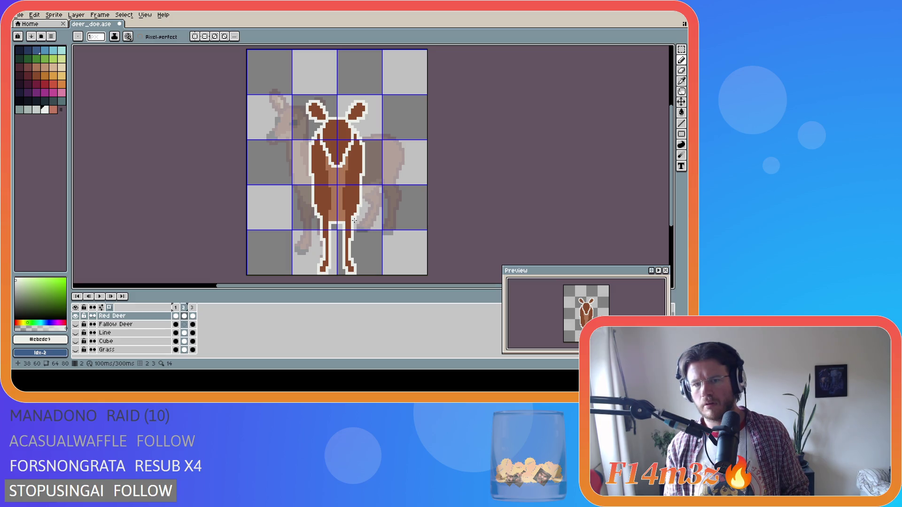
key("b")
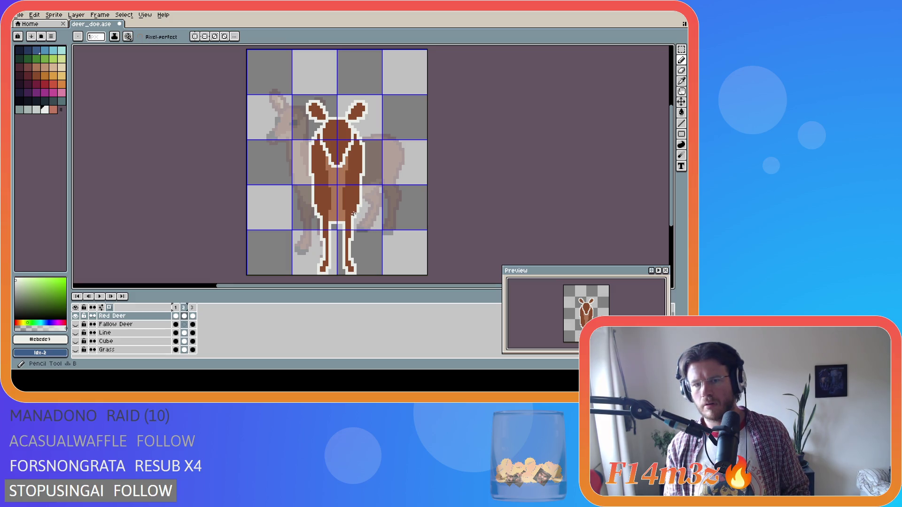
Undo the last eraser edit and save deer_doe.ase
left_click(356, 217, "alt")
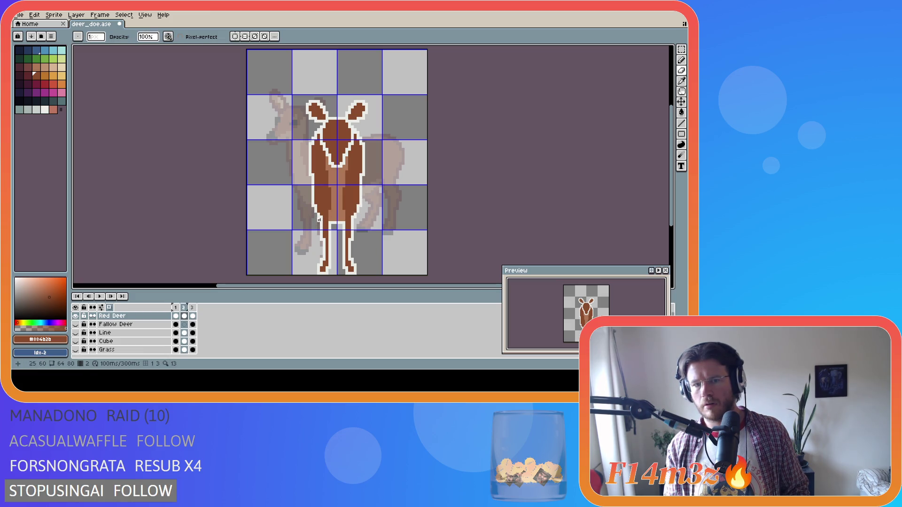
left_click(318, 213, "alt")
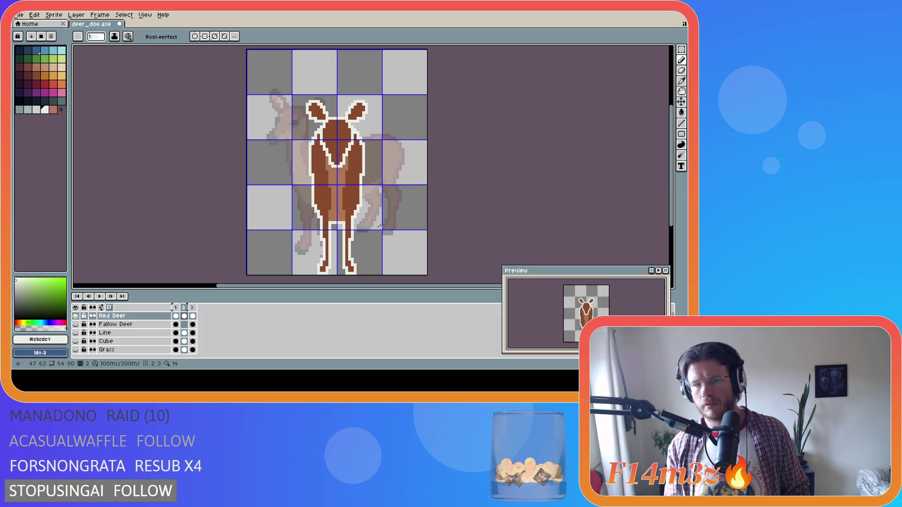
key("ctrl+z")
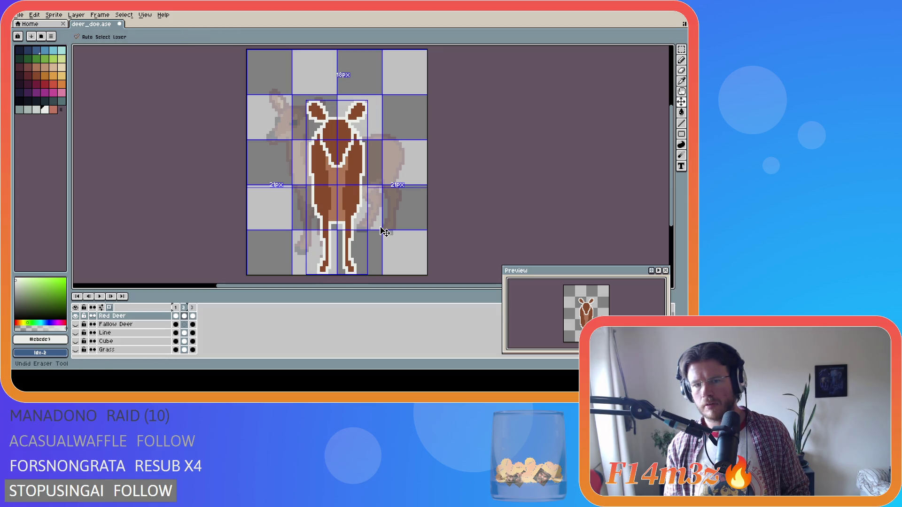
key("ctrl+s")
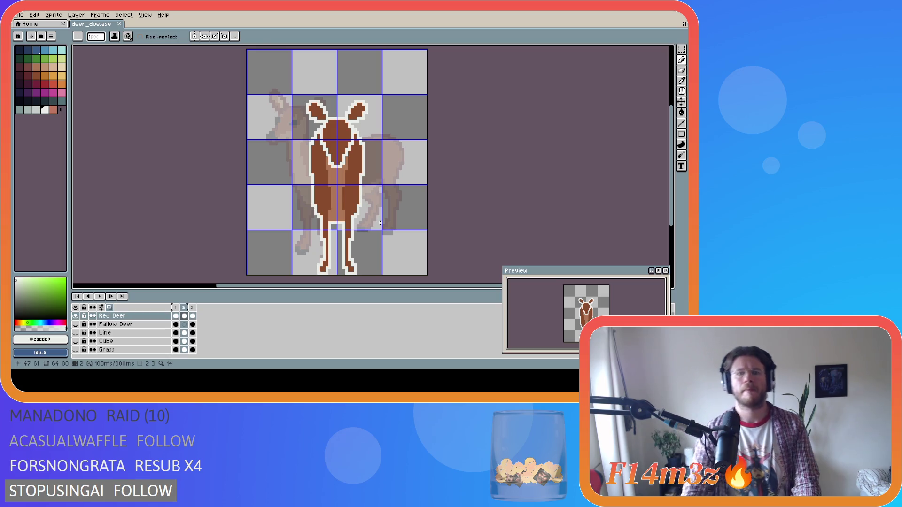
key("alt")
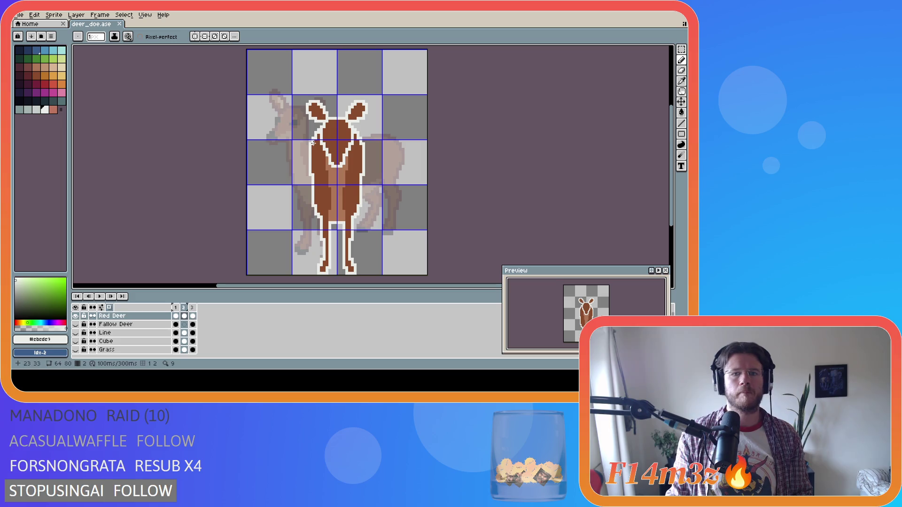
Fill the front-view deer's white outline with frame 1's dark brown neck outline colour
key("Left")
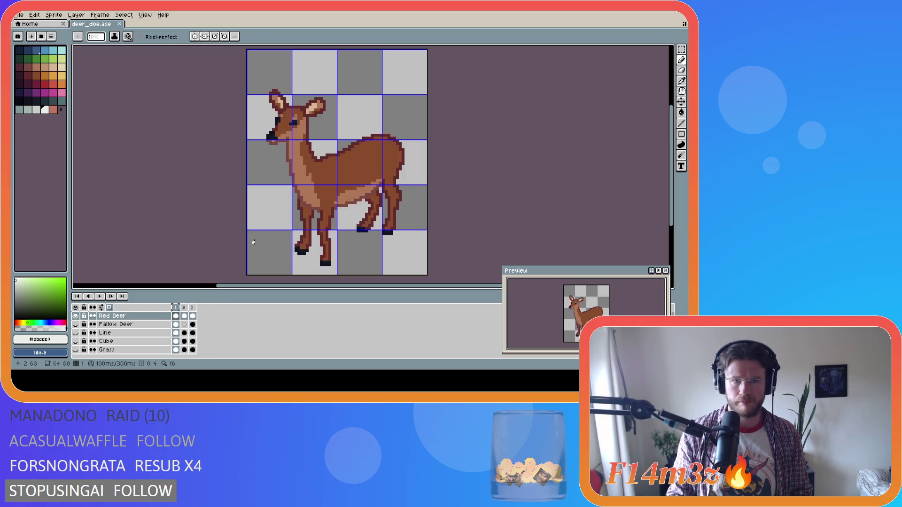
key("i")
left_click(311, 146)
key("Right")
key("g")
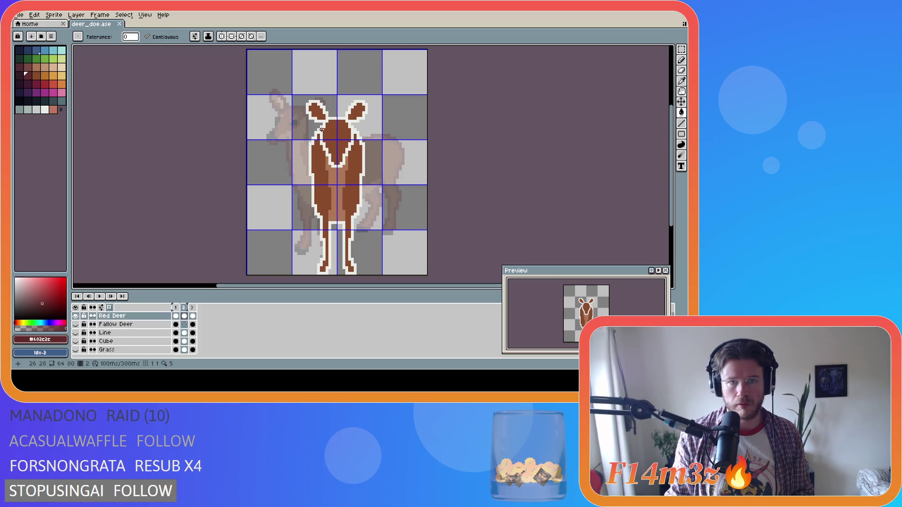
left_click(322, 129)
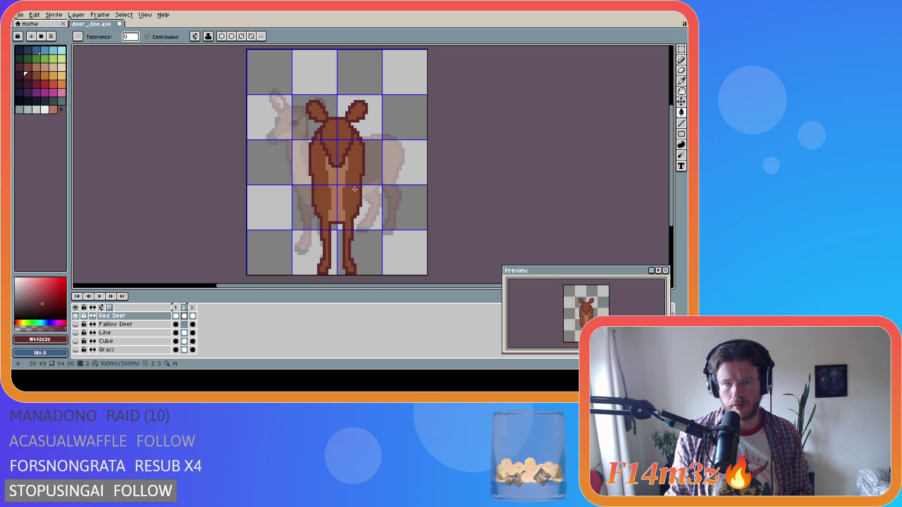
key("ctrl+z")
key("ctrl+z")
key("ctrl+y")
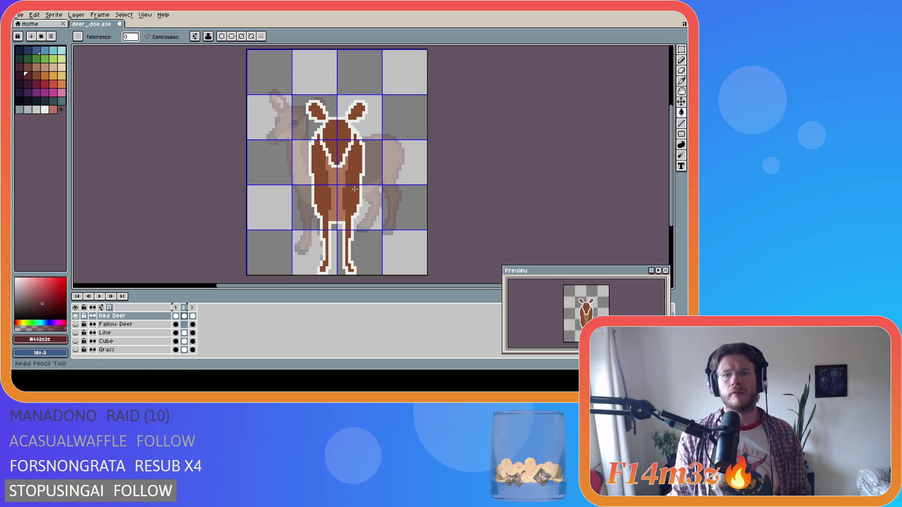
key("ctrl+y")
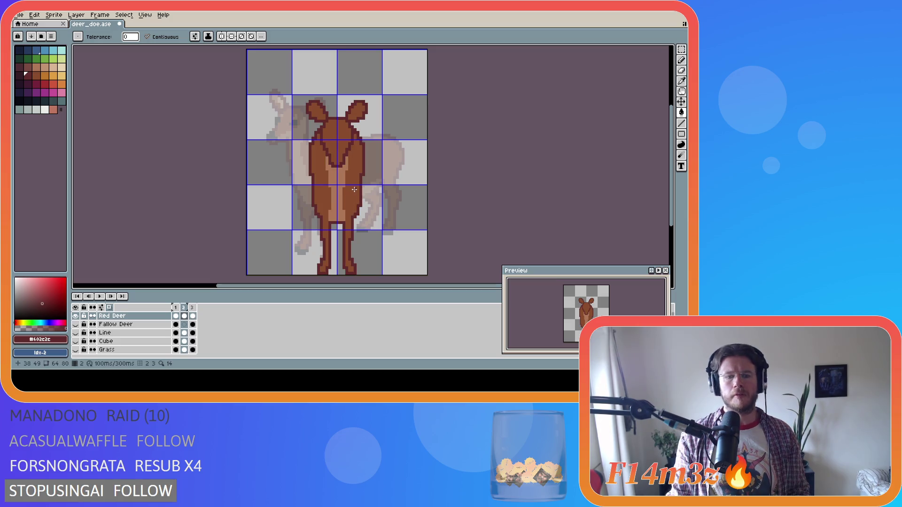
key("b")
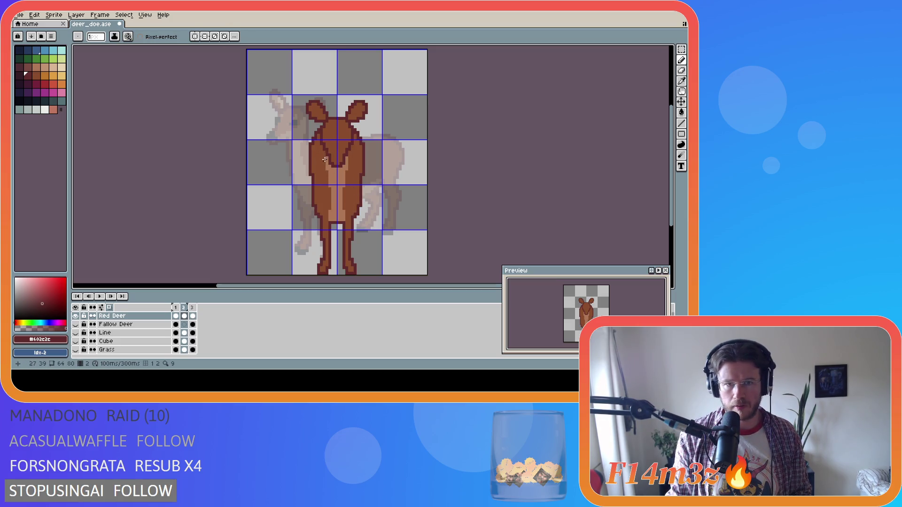
Draw dark #602c2c lines down the deer's chest and along its left leg
left_click_drag(323, 152, 326, 177)
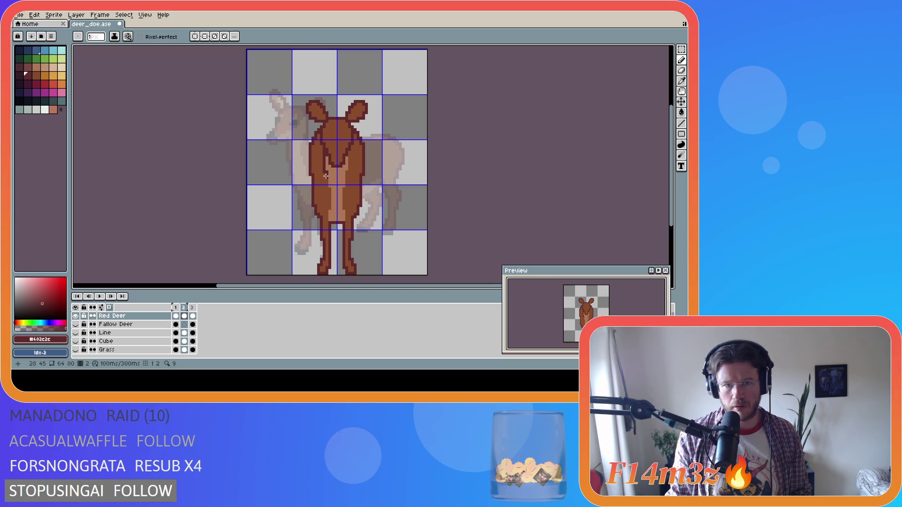
left_click(323, 159)
left_click_drag(323, 159, 323, 180)
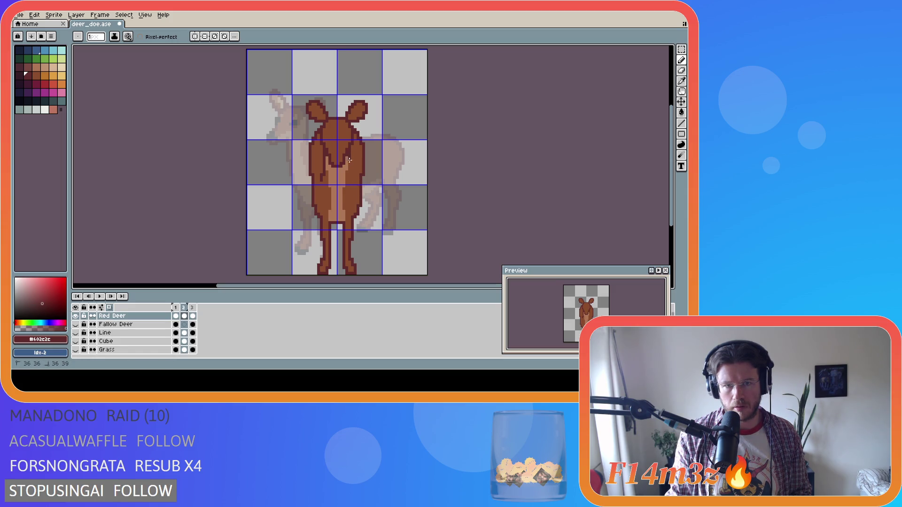
left_click_drag(351, 168, 354, 181)
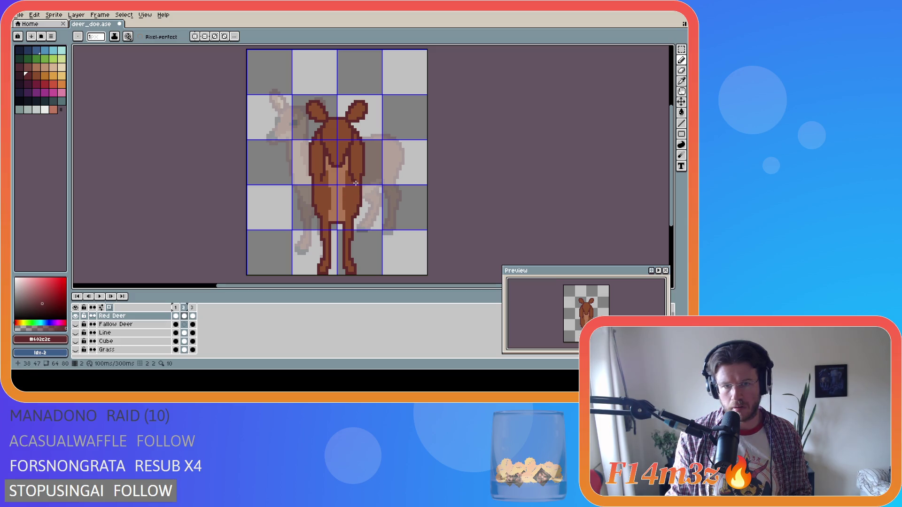
left_click_drag(319, 182, 319, 182)
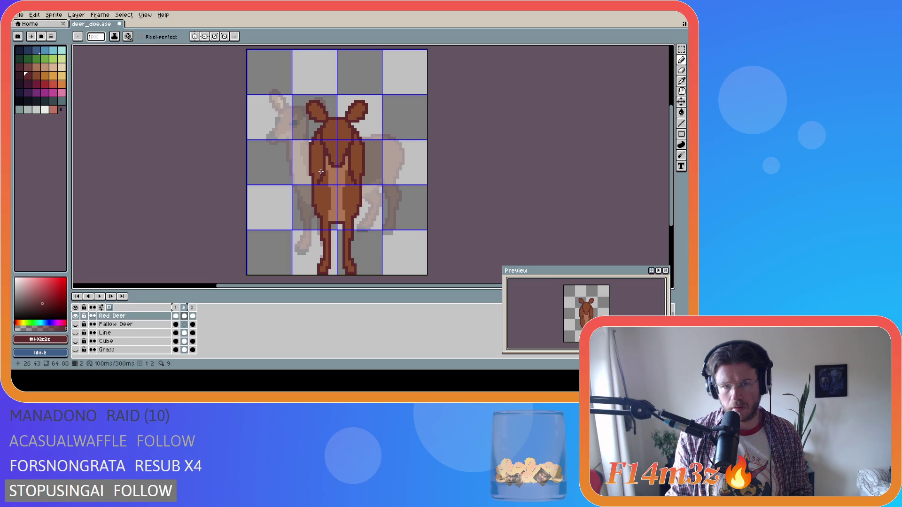
Draw a light tan #ad7757 line down the belly between the legs
left_click(345, 177, "alt")
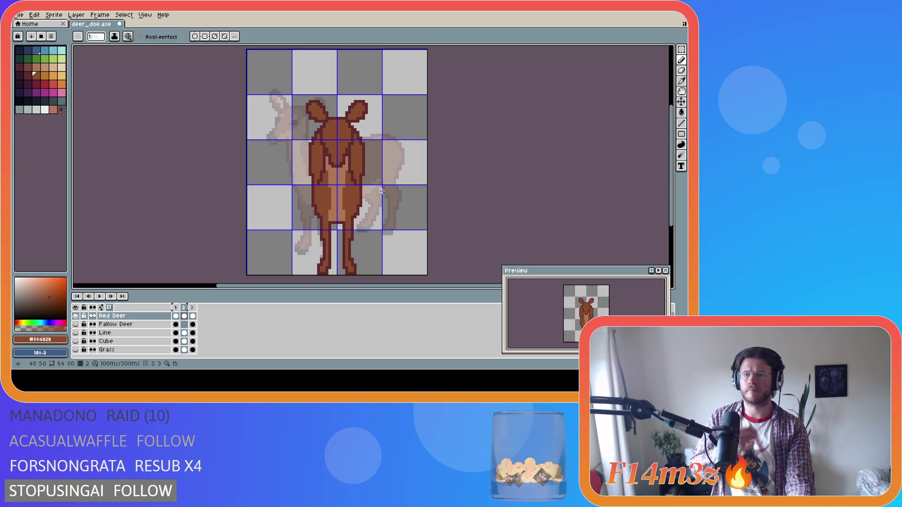
key("alt")
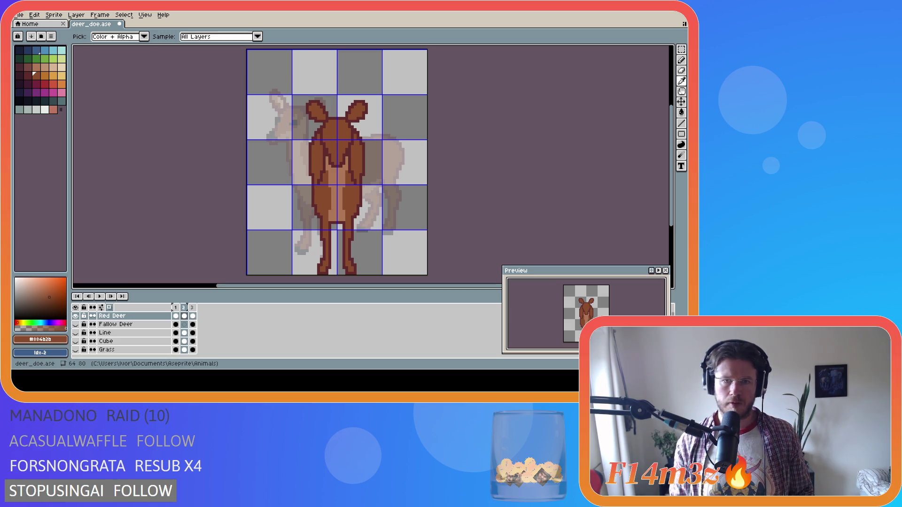
key("b")
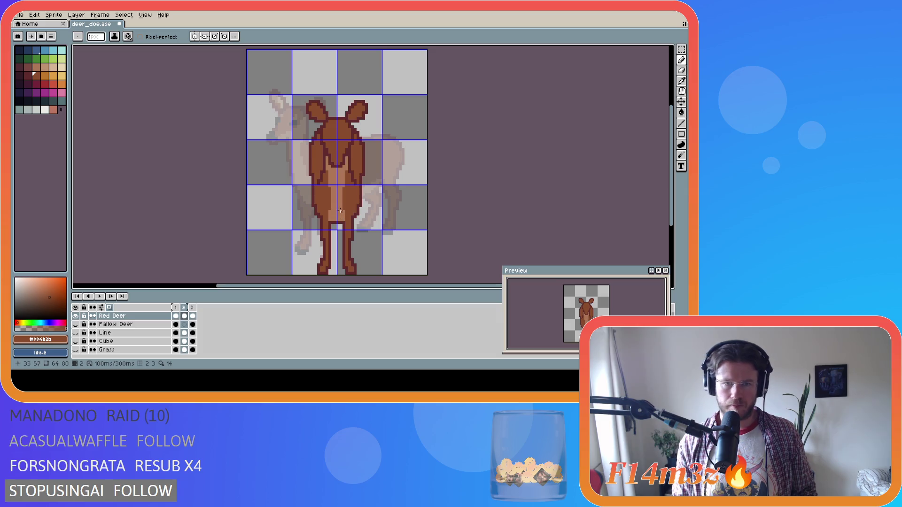
left_click(341, 210, "alt")
left_click_drag(344, 186, 344, 211)
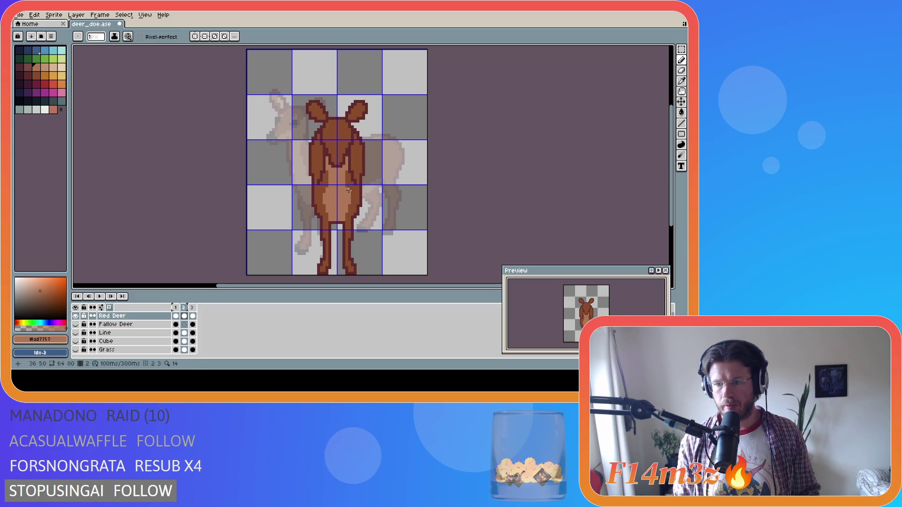
key("e")
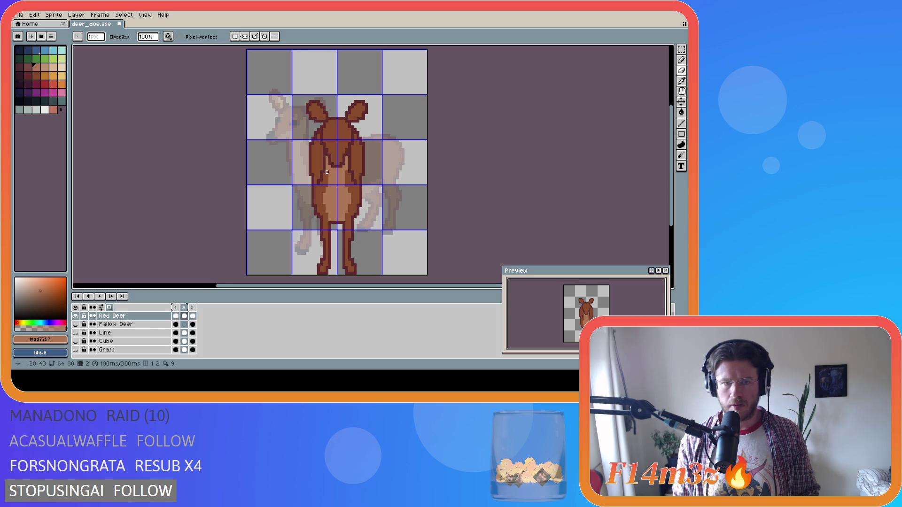
left_click(324, 169, "alt")
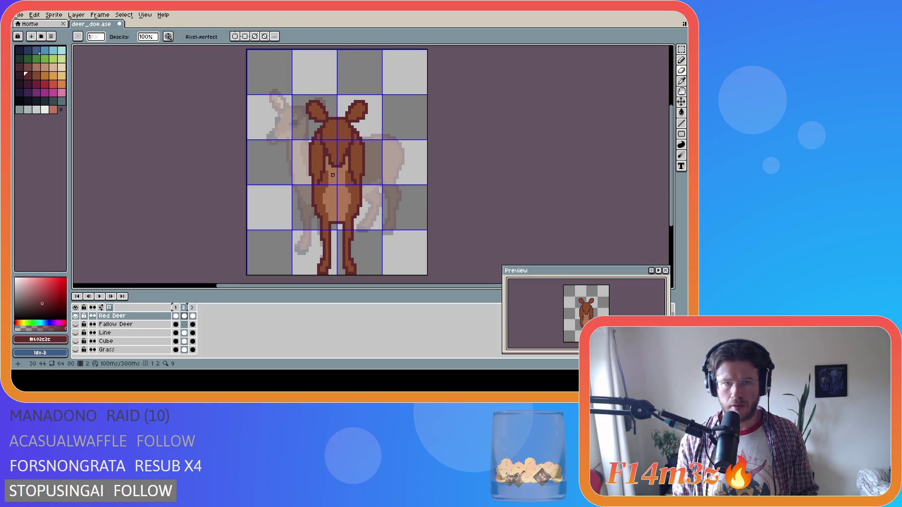
key("m")
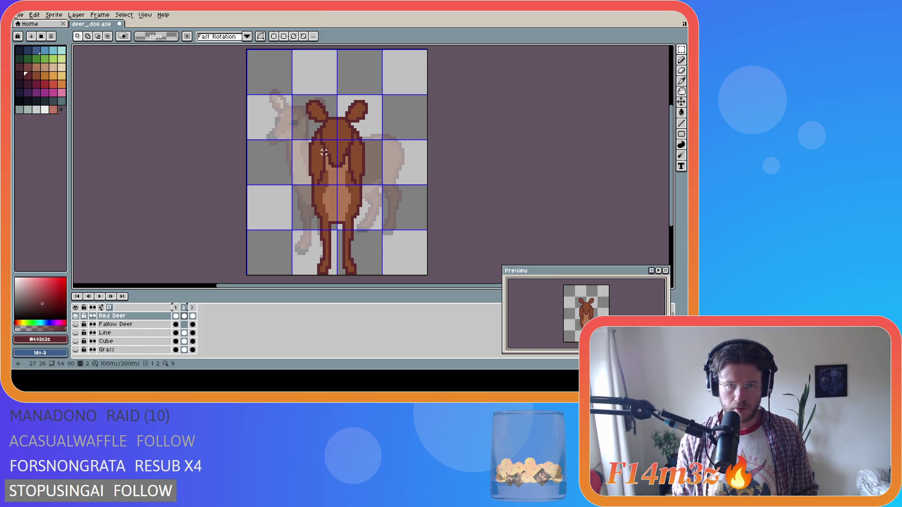
Select a one-pixel column on the chest, deselect it, and save
mouse_move(325, 151)
left_mouse_down()
mouse_move(326, 186)
mouse_move(350, 162)
mouse_move(344, 150)
left_mouse_up()
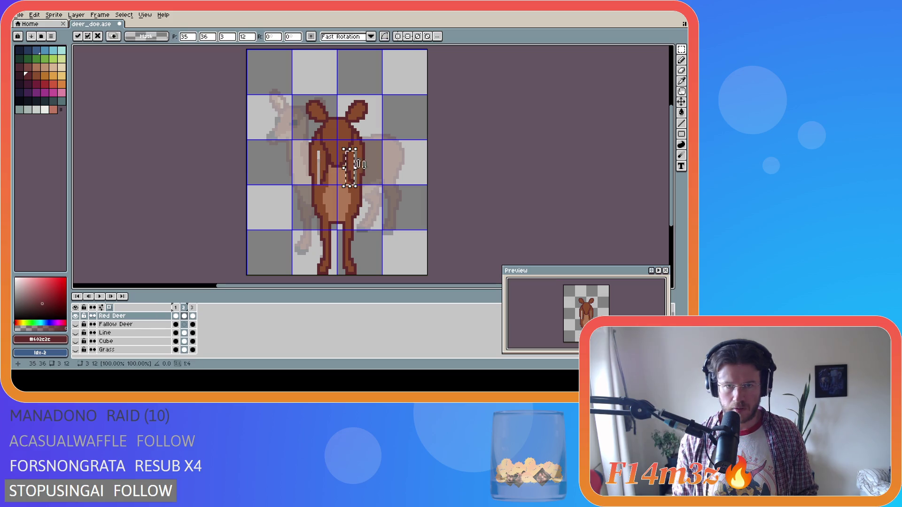
key("ctrl+d")
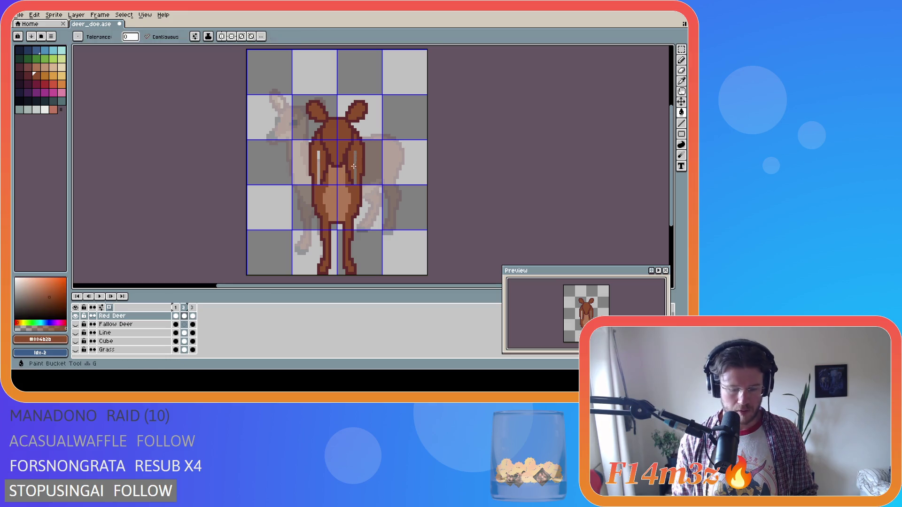
key("ctrl+s")
Extend the light tan belly shading, save the sprite, and hide the pixel grid
key("w")
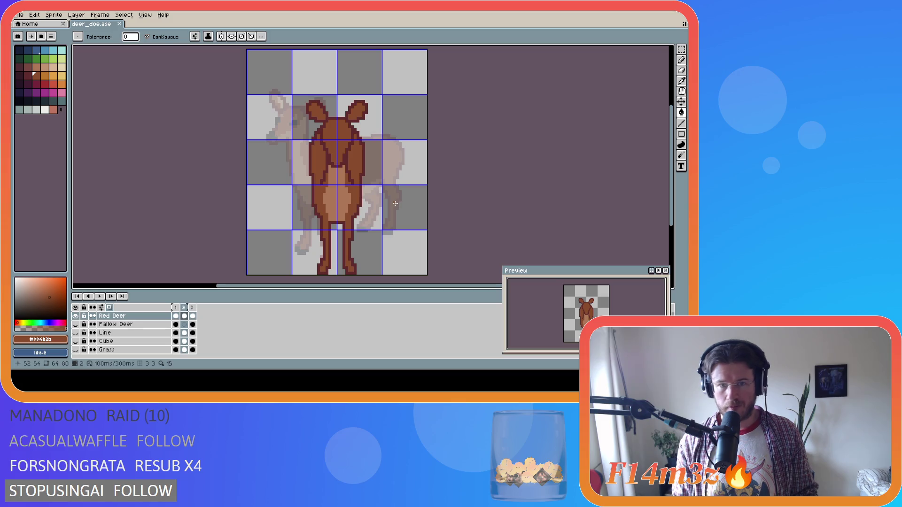
key("i")
left_click(339, 194)
key("b")
left_click(324, 194)
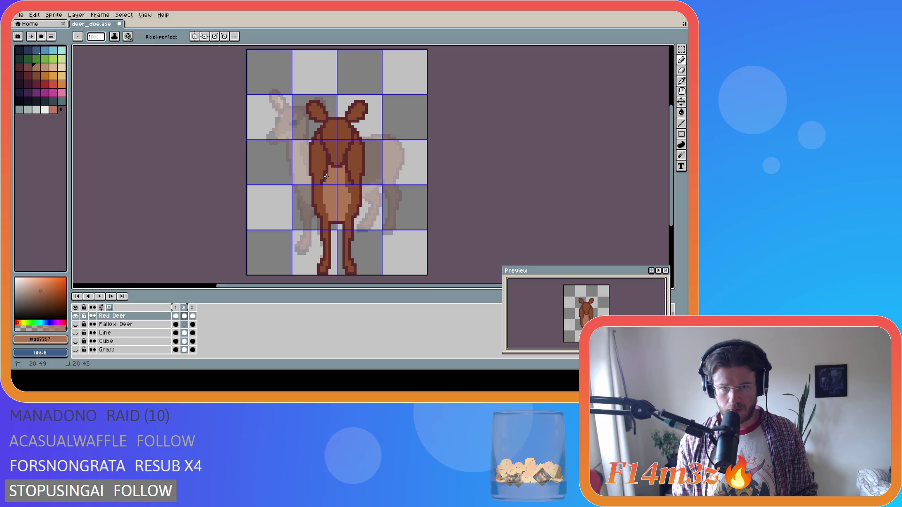
left_click_drag(349, 193, 348, 174)
left_click(326, 175)
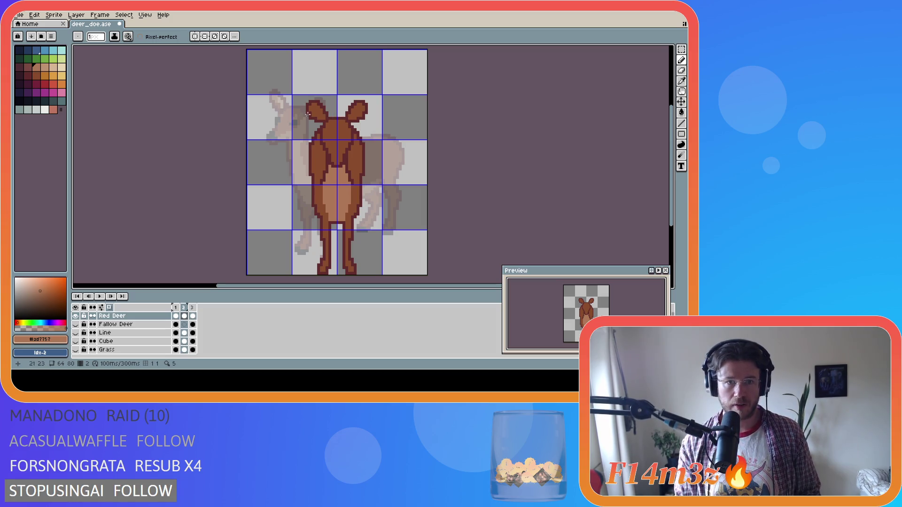
key("ctrl+s")
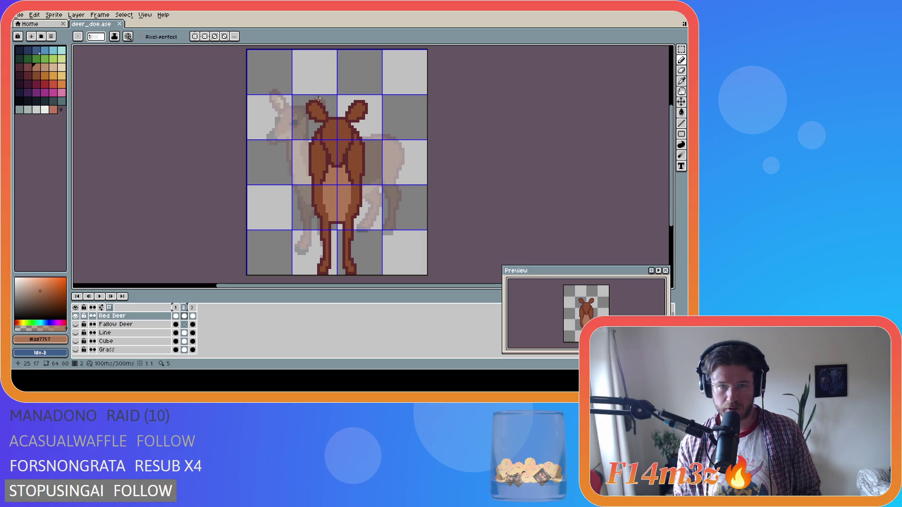
key("ctrl+apostrophe")
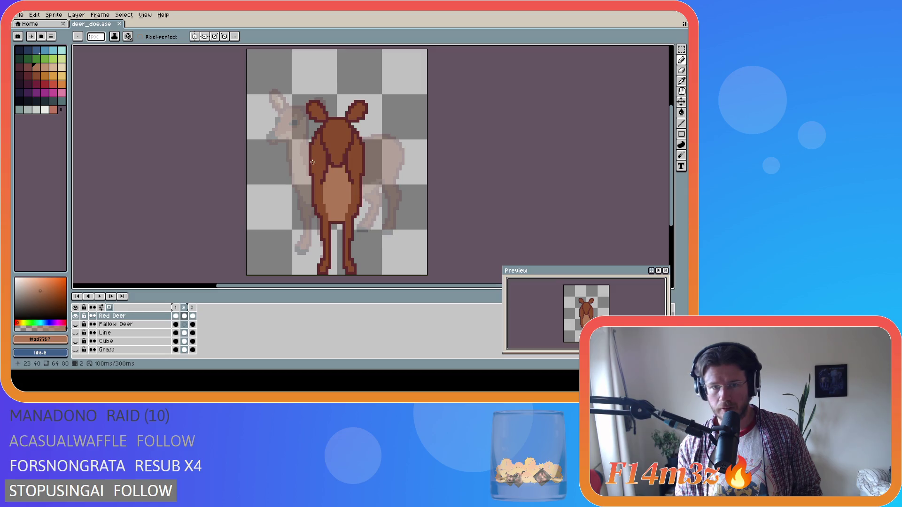
Sample near-black from the side-view deer and paint the front-view deer's nose pixels
key("comma")
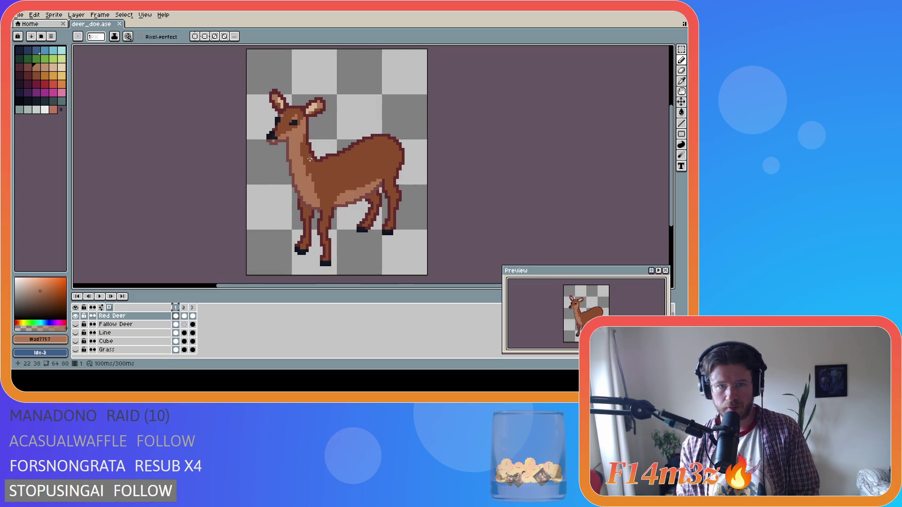
left_click(276, 137, "alt")
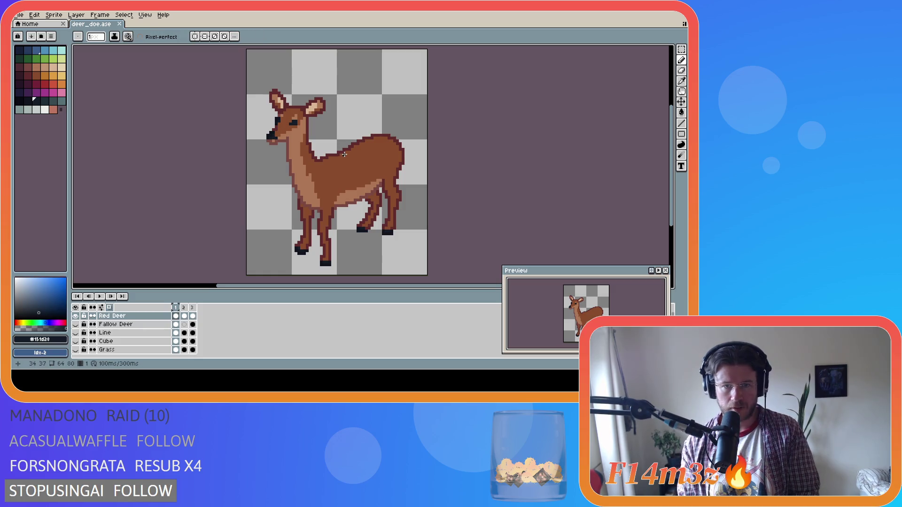
key("period")
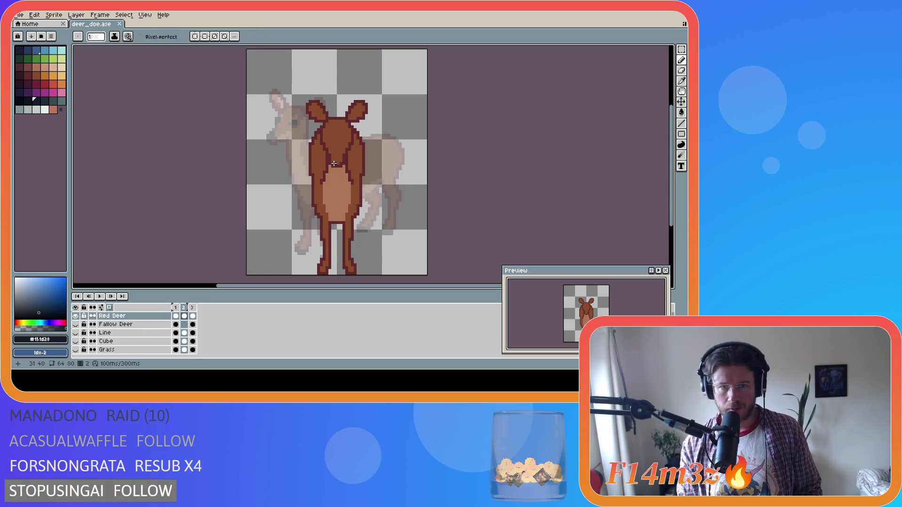
key("v")
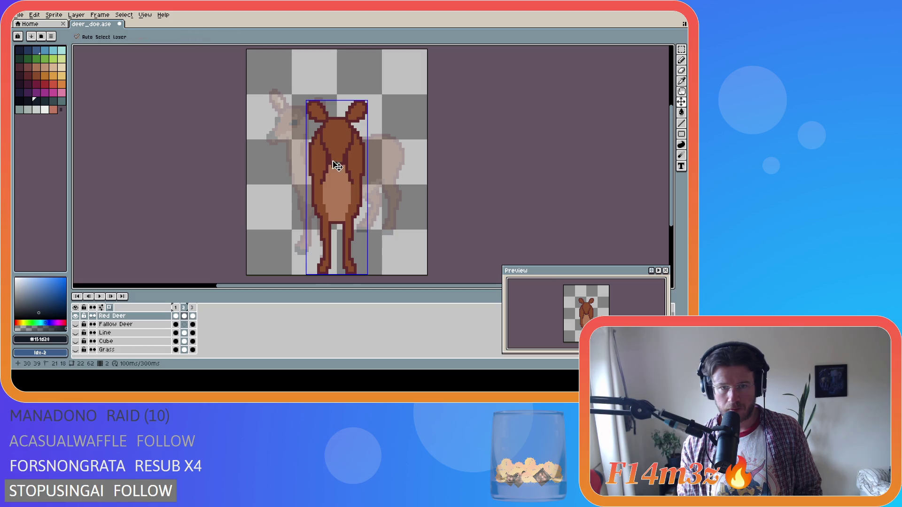
key("b")
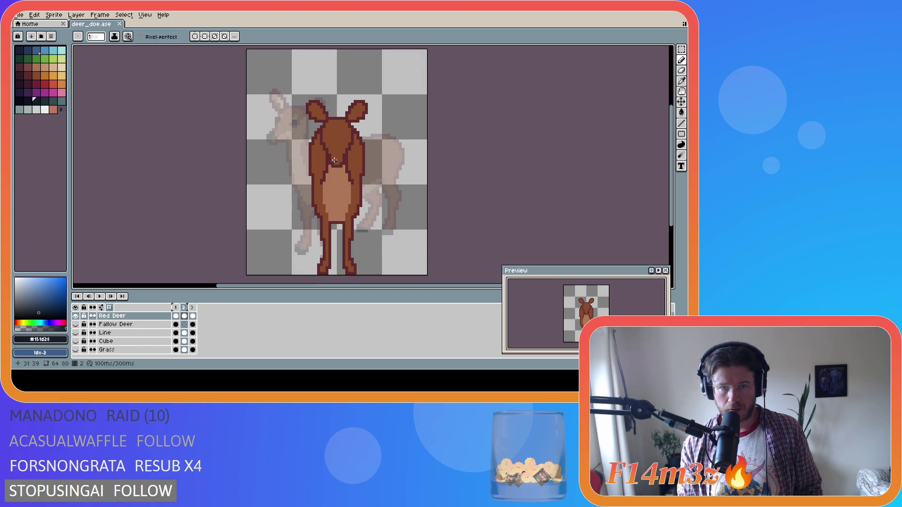
left_click_drag(335, 159, 337, 159)
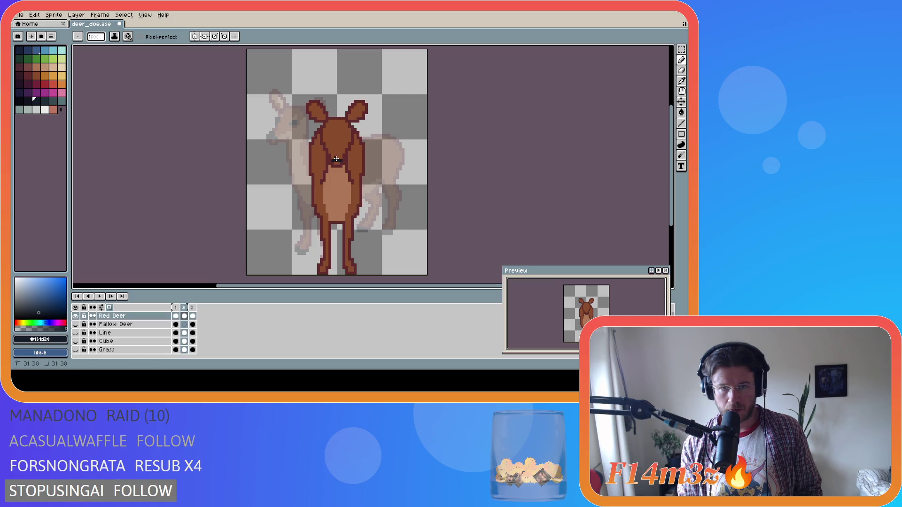
Re-sample belly brown #ad7757, then the dark nose colour #151d28
key("i")
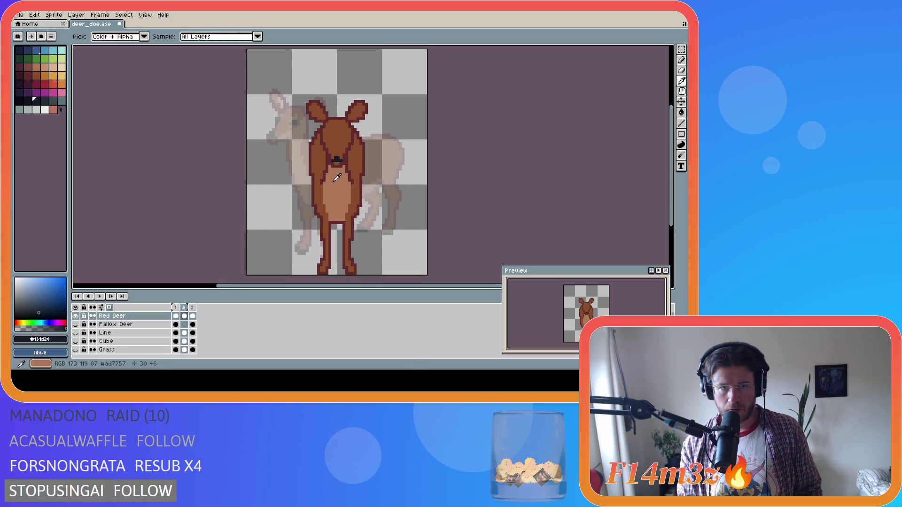
left_click(336, 182)
key("b")
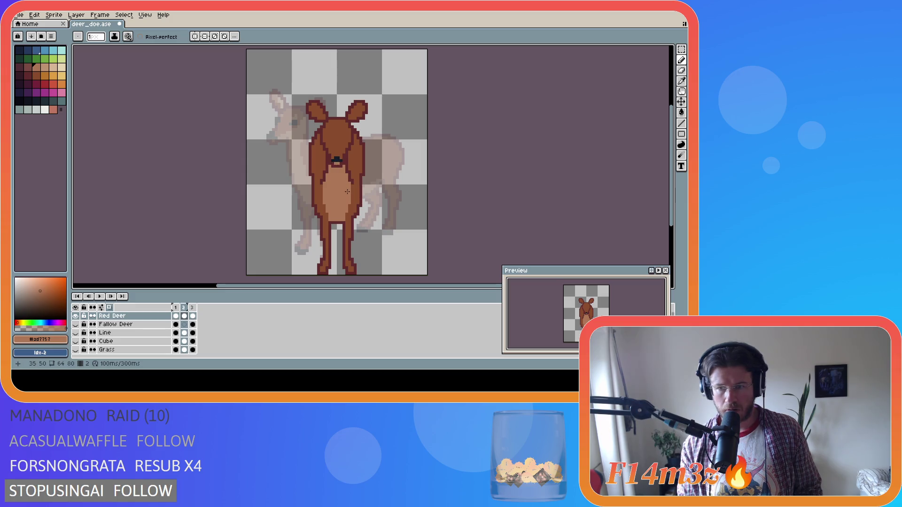
left_click(339, 159, "alt")
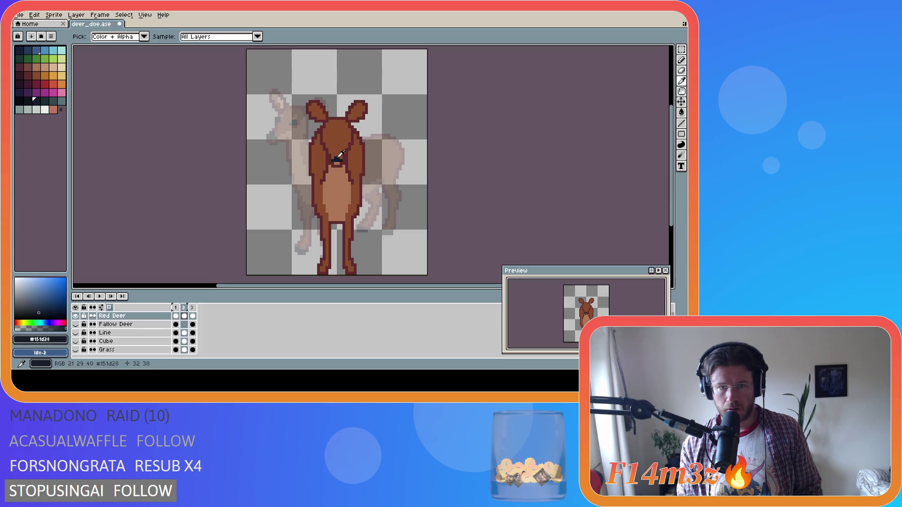
key("i")
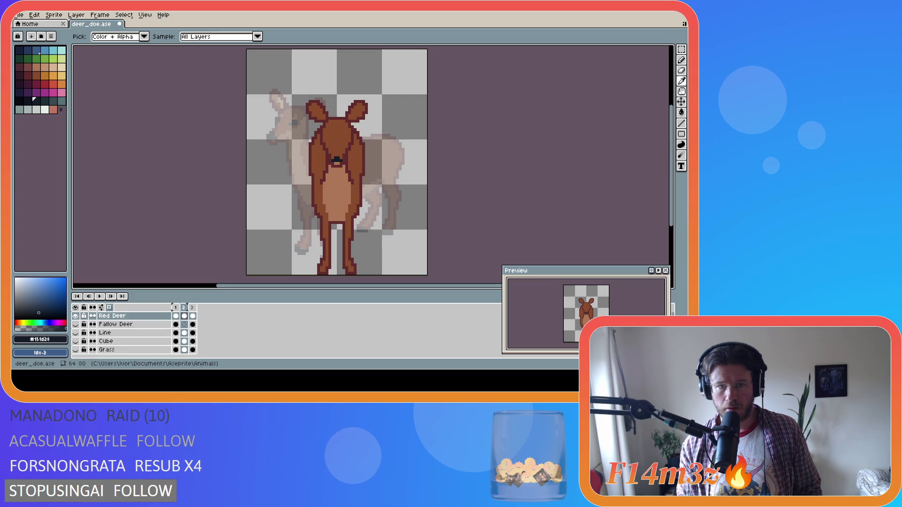
key("b")
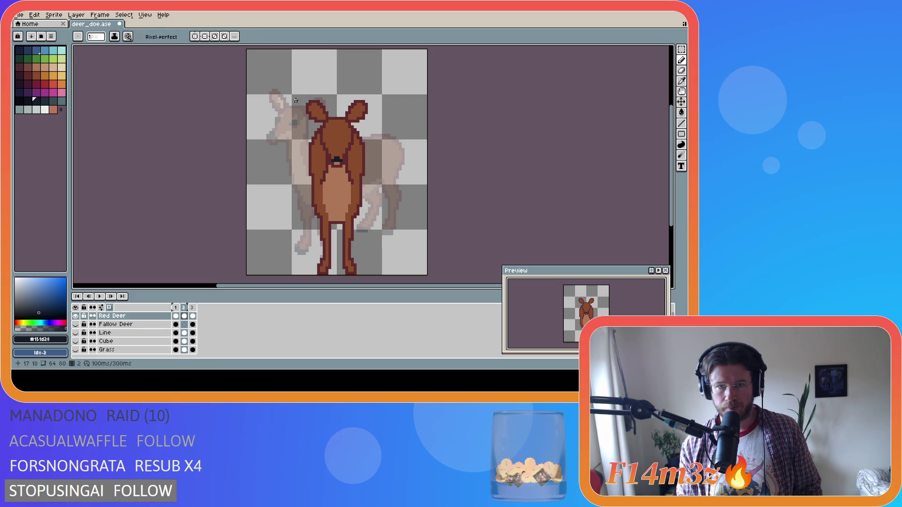
key("i")
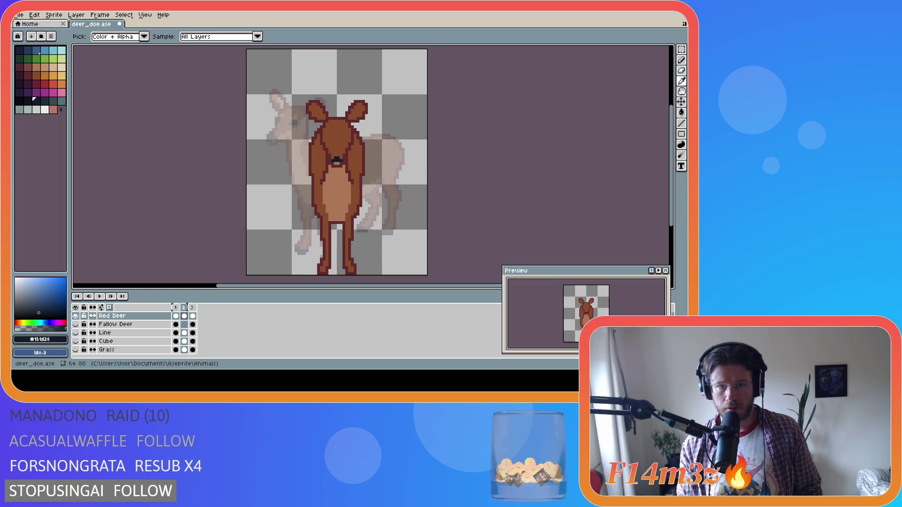
key("b")
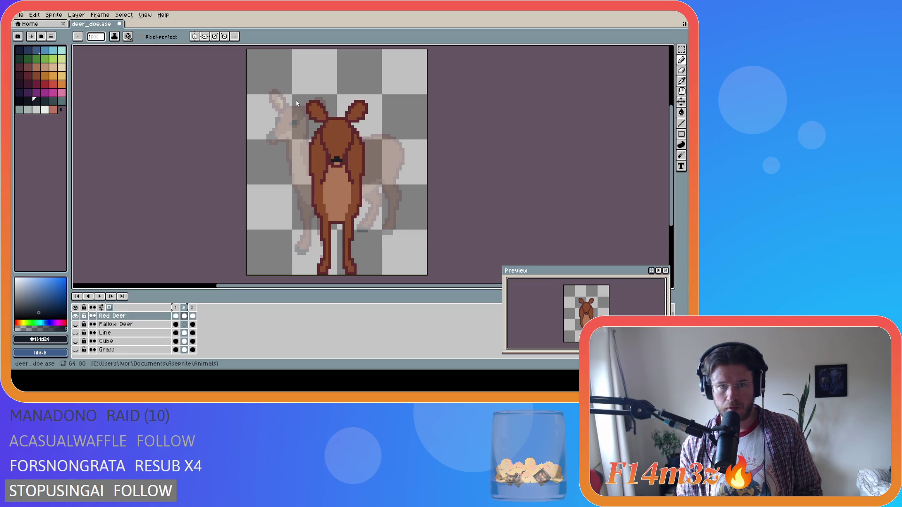
key("i")
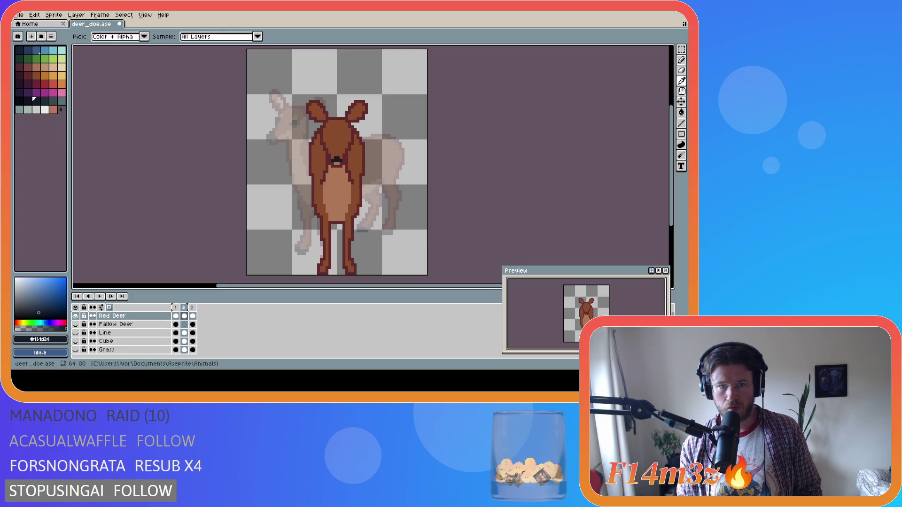
key("b")
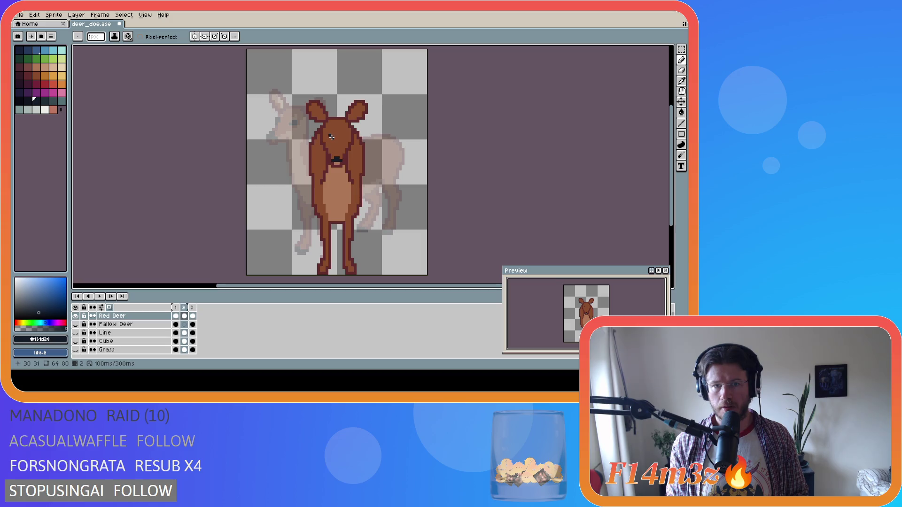
Paint two dark eyes on the deer's face, undo them, then redraw a wider matching pair
left_click(331, 136)
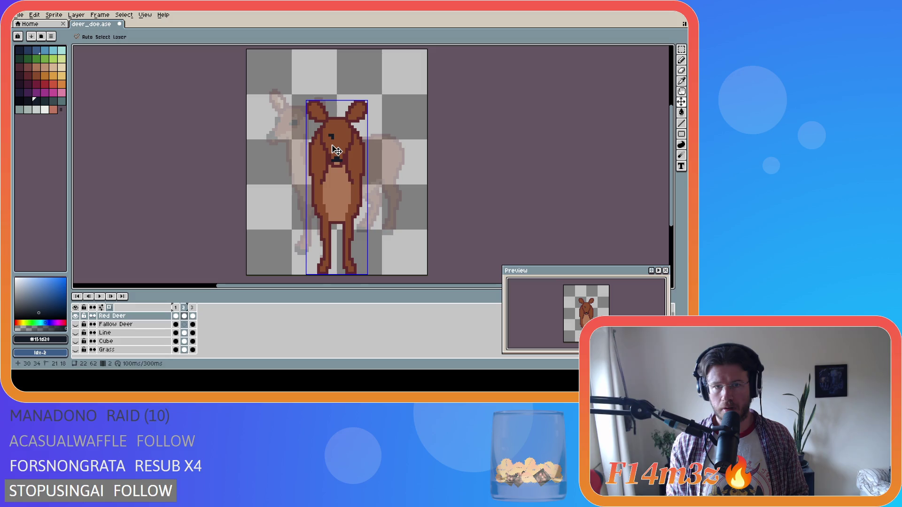
left_click(332, 136)
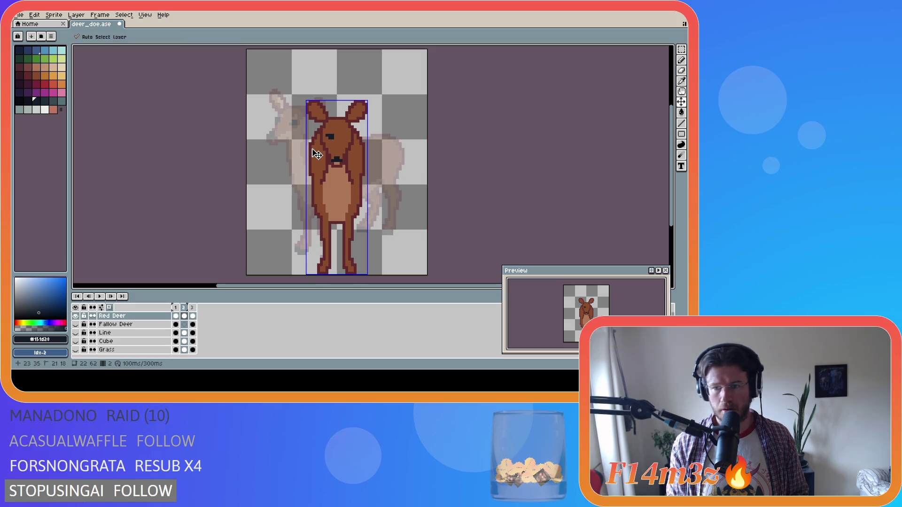
left_click(343, 137)
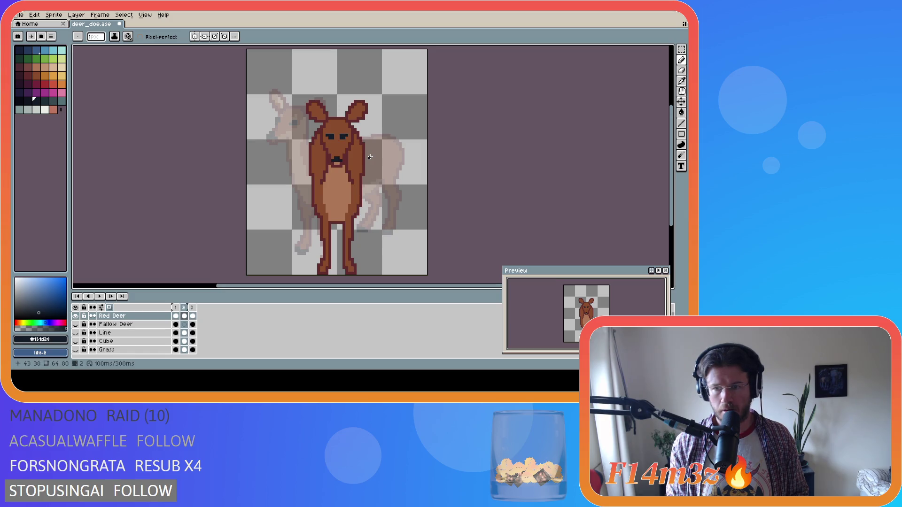
key("i")
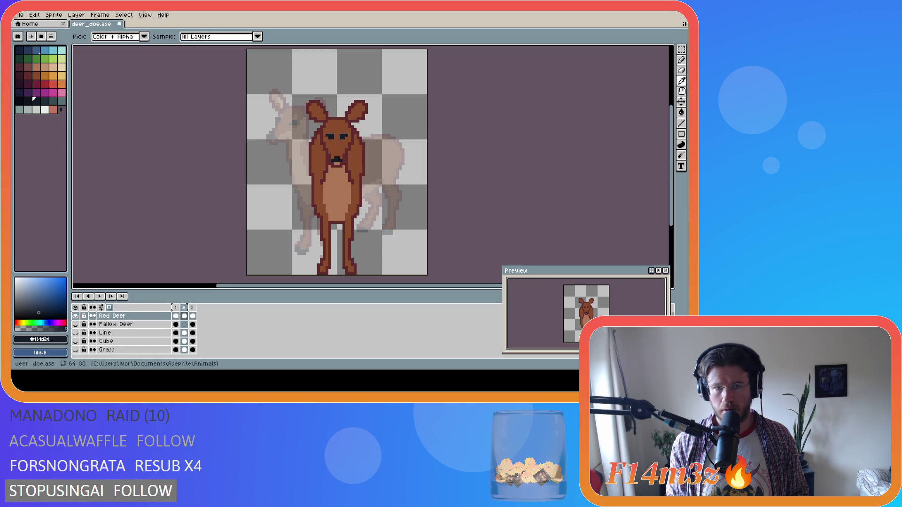
key("ctrl+z")
key("ctrl+z")
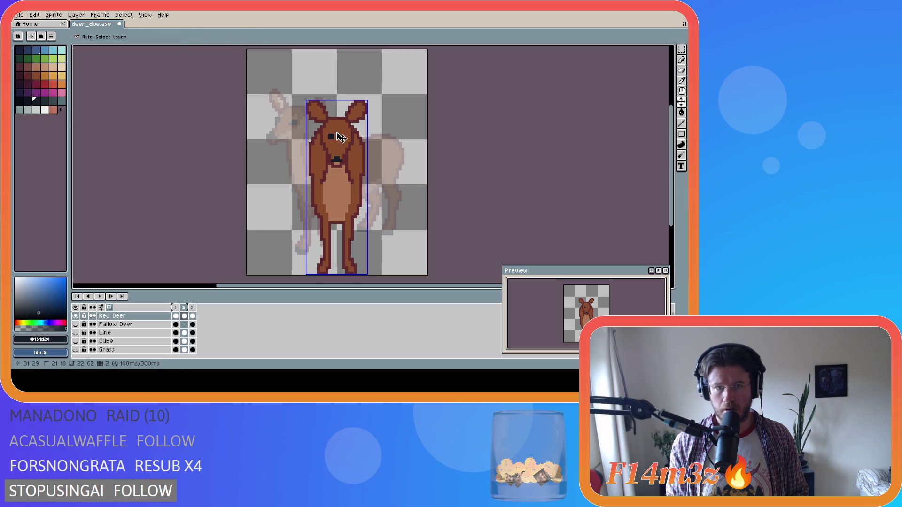
left_click(326, 135)
left_click_drag(327, 137, 329, 136)
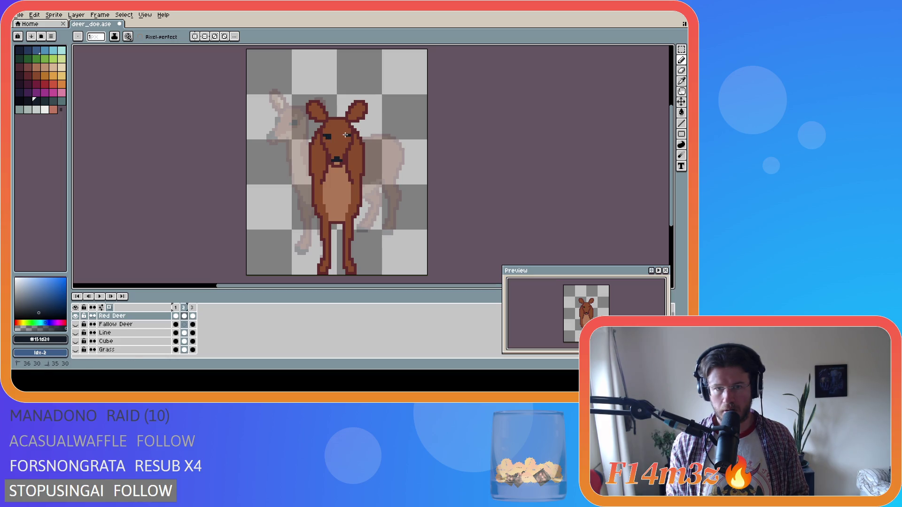
left_click_drag(345, 136, 344, 136)
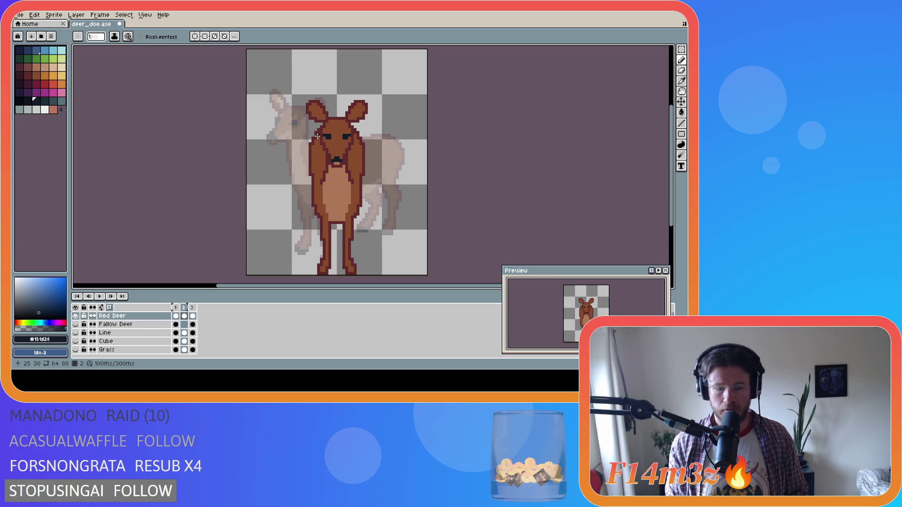
Sample brown from the side-view deer and add a lighter pixel above the left eye
scroll(317, 136, "down", 3)
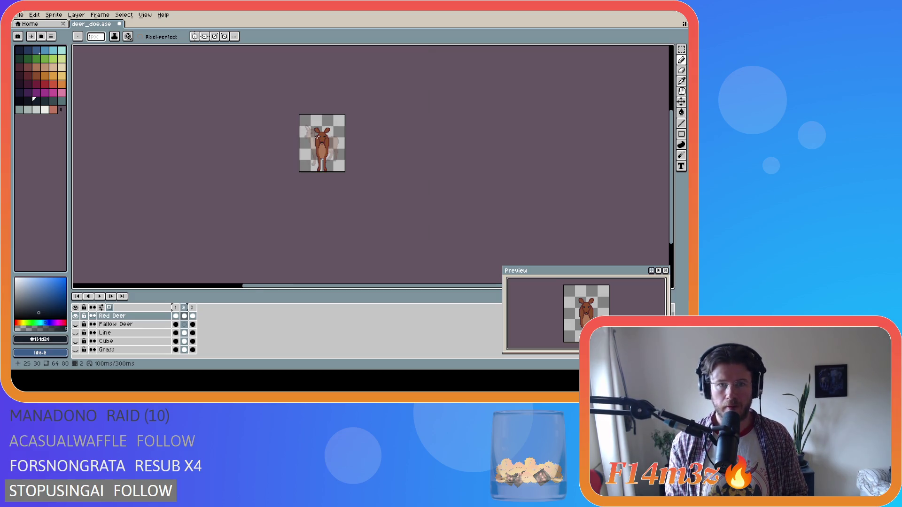
scroll(309, 131, "up", 2)
scroll(309, 131, "up", 1)
key("Left")
left_click(313, 127, "alt")
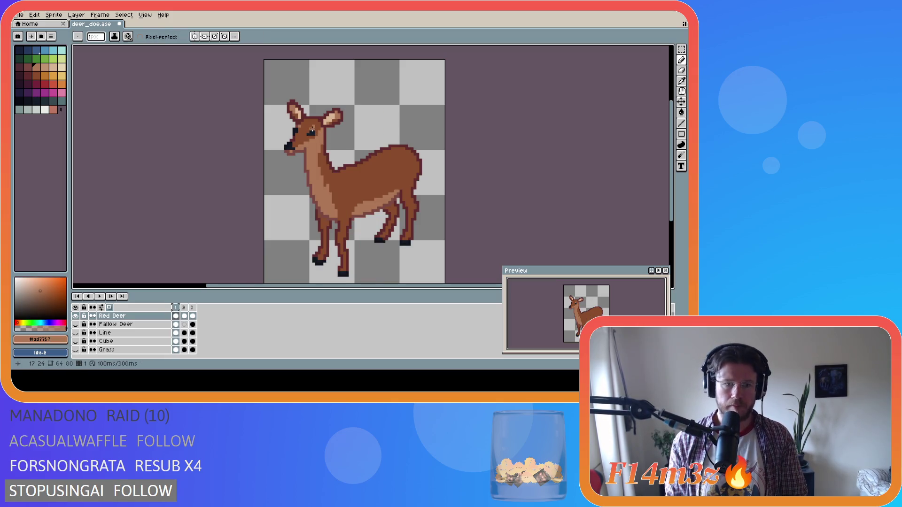
key("Right")
scroll(346, 145, "up", 1)
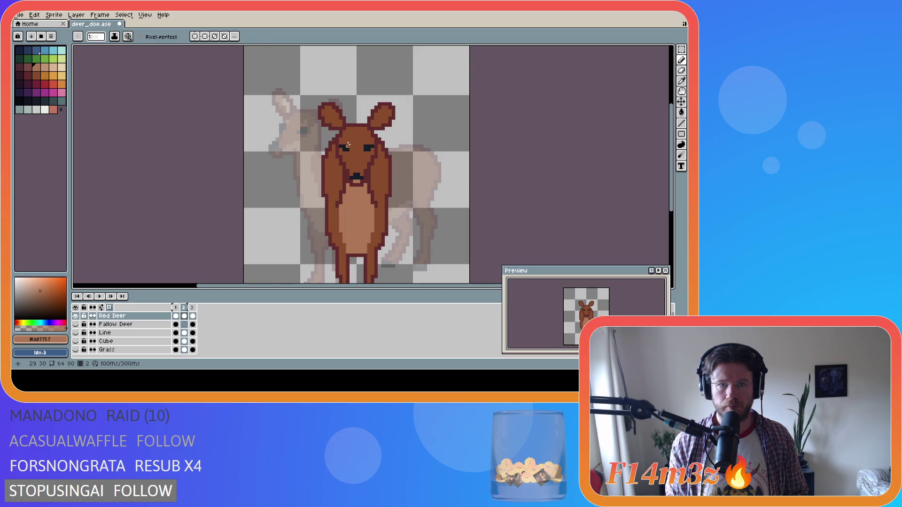
key("alt")
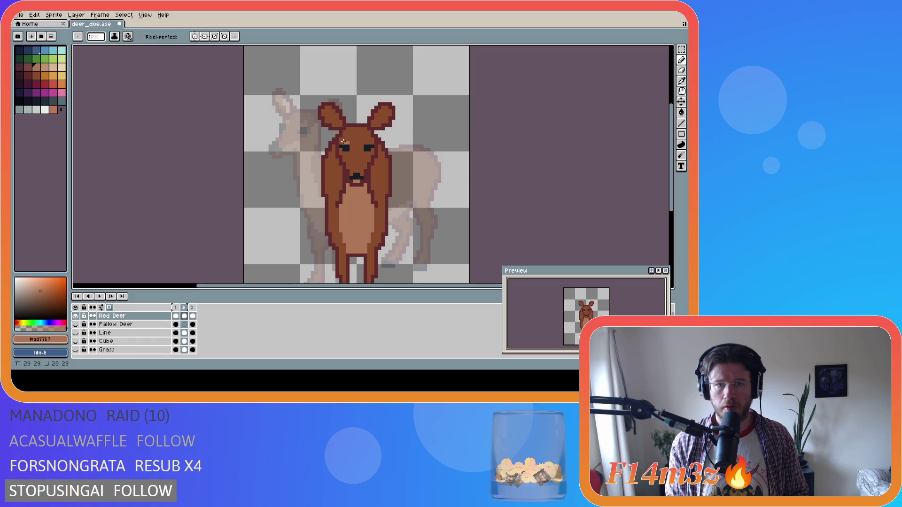
key("alt")
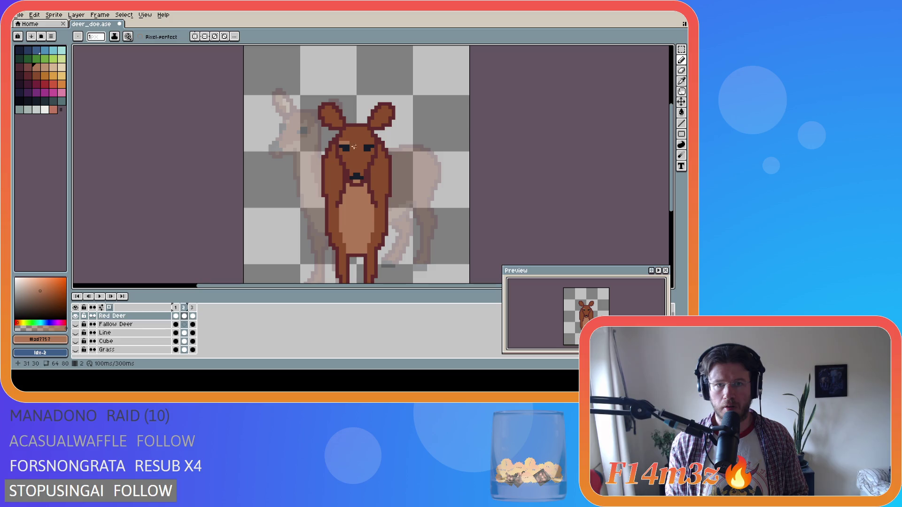
key("alt")
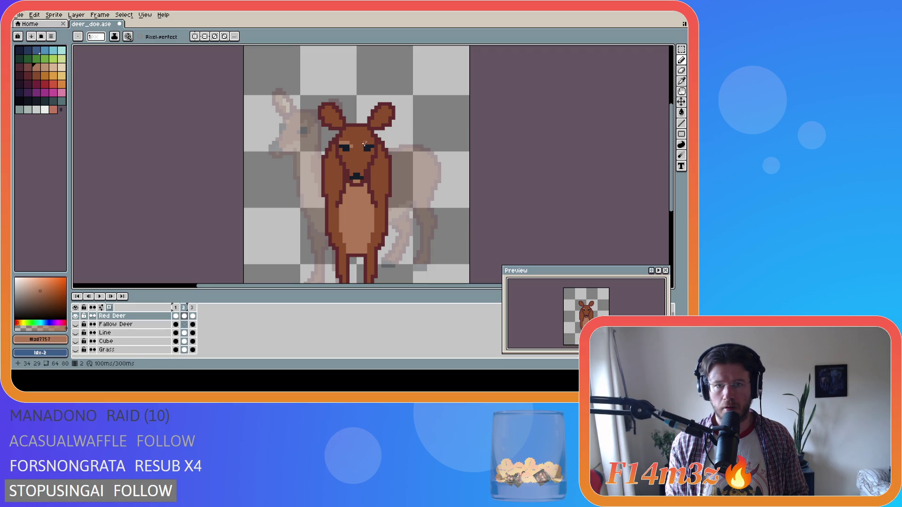
key("alt")
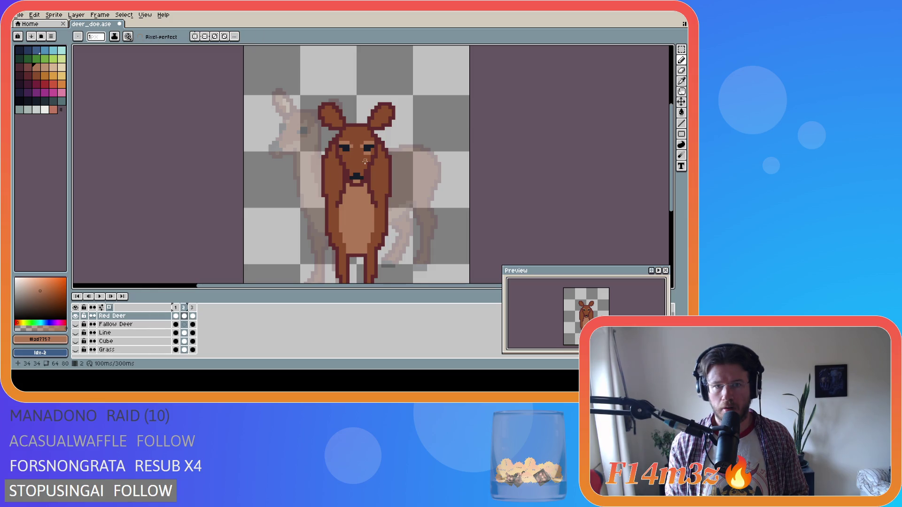
left_click(340, 149)
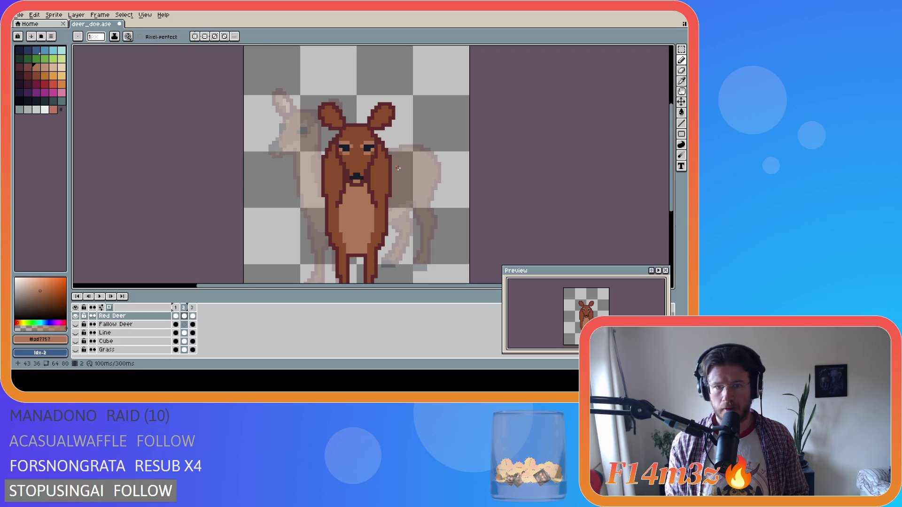
Enlarge the dark nose with #151d28 pixels and save deer_doe.ase
key("i")
key("b")
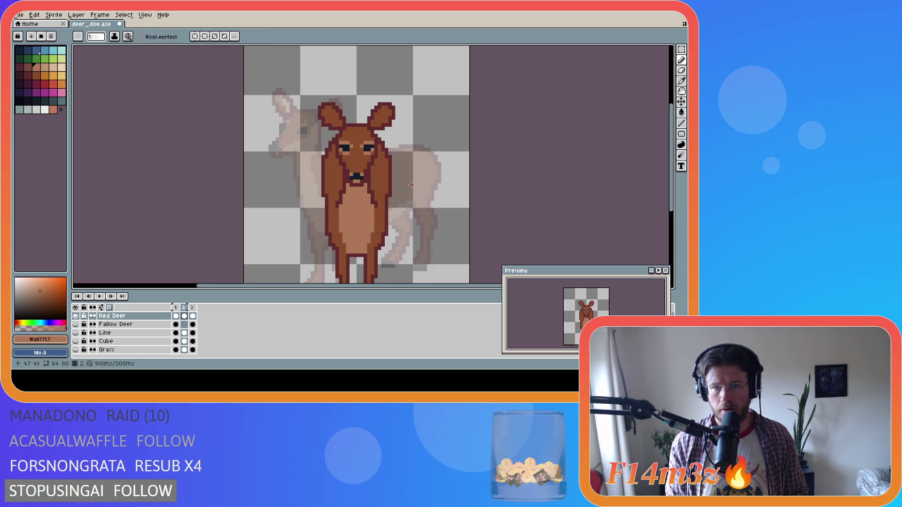
key("i")
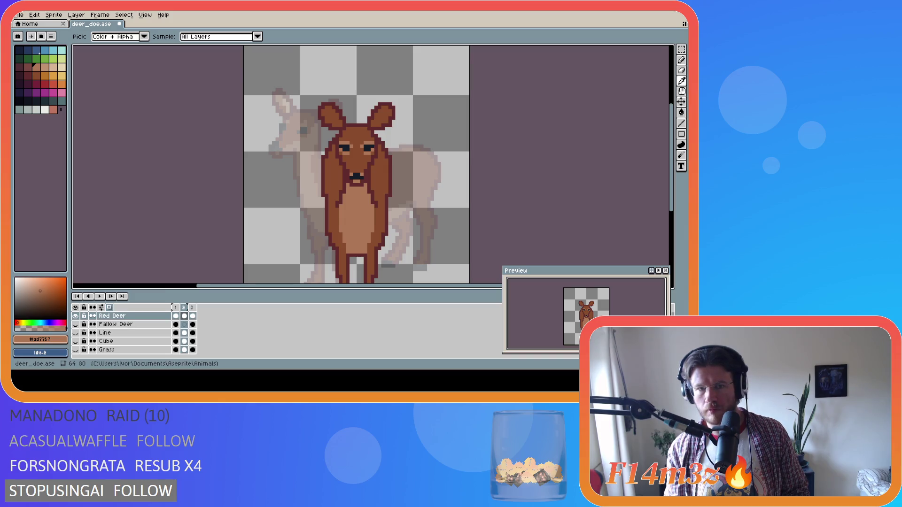
key("b")
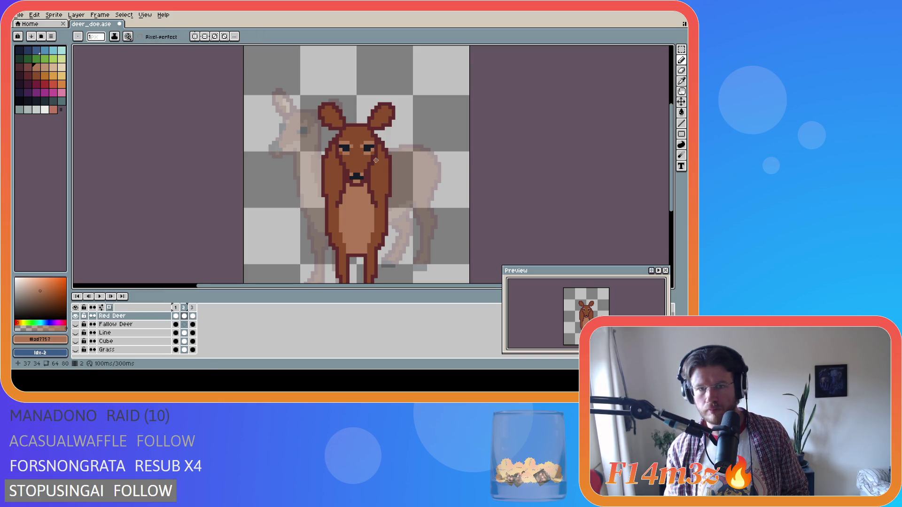
key("i")
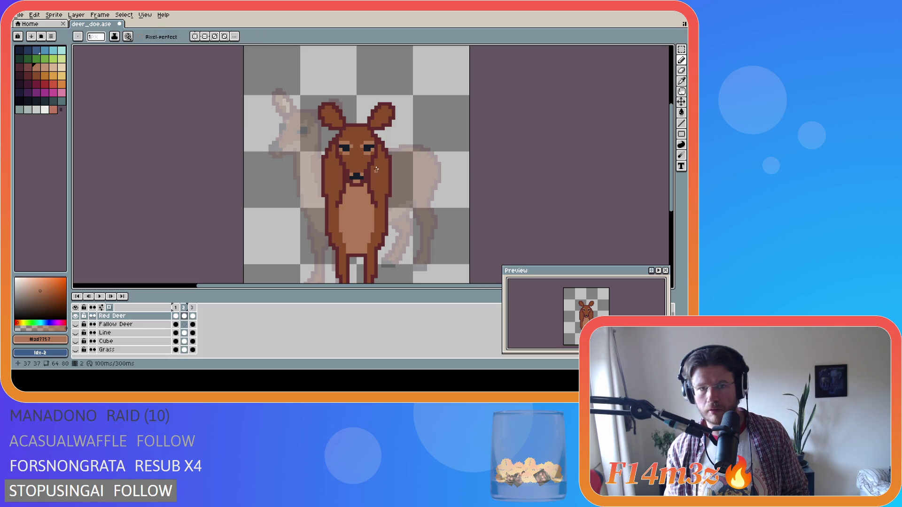
left_click(358, 174)
key("b")
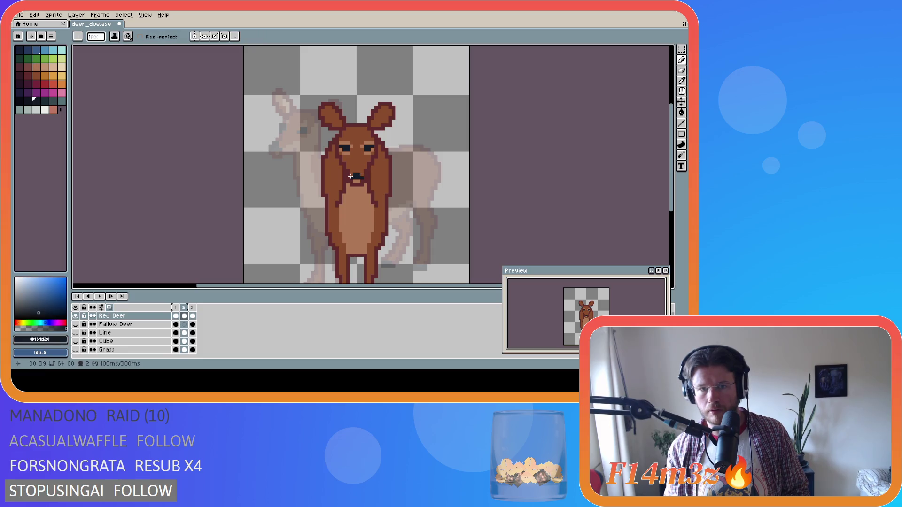
left_click(358, 174)
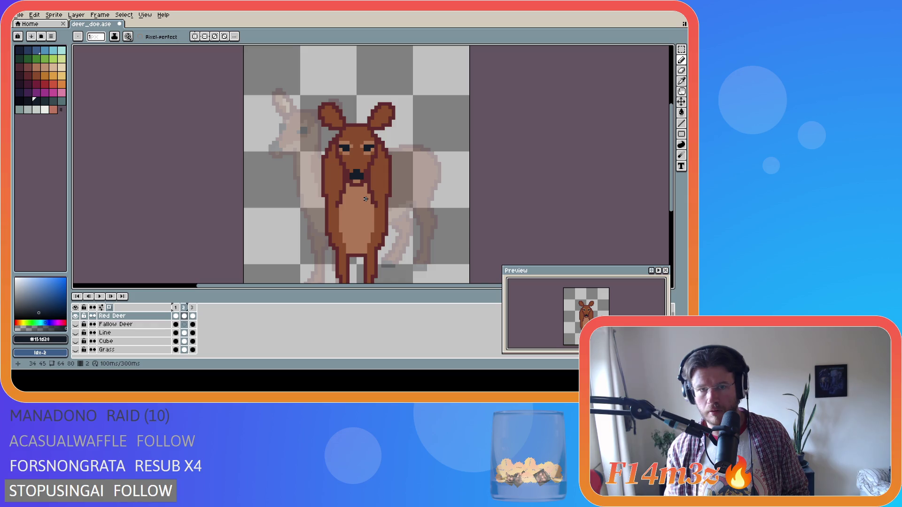
key("ctrl+z")
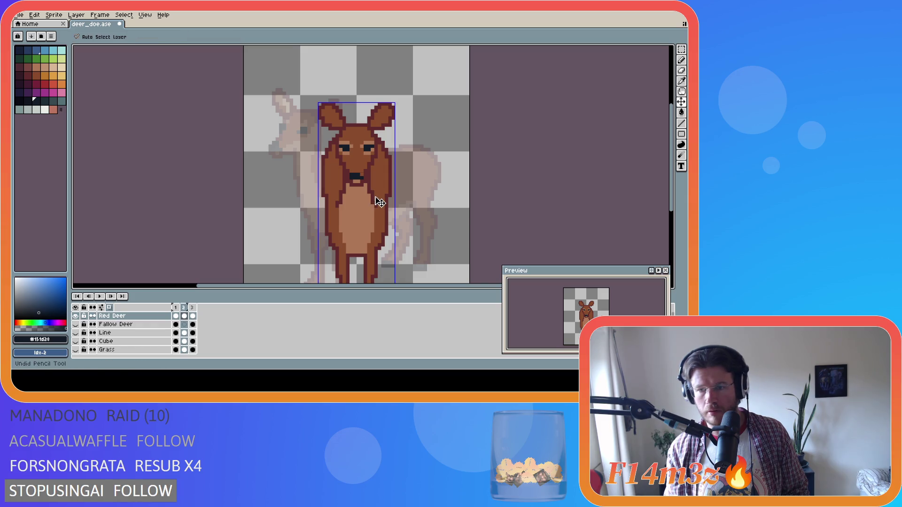
key("ctrl+y")
key("ctrl+s")
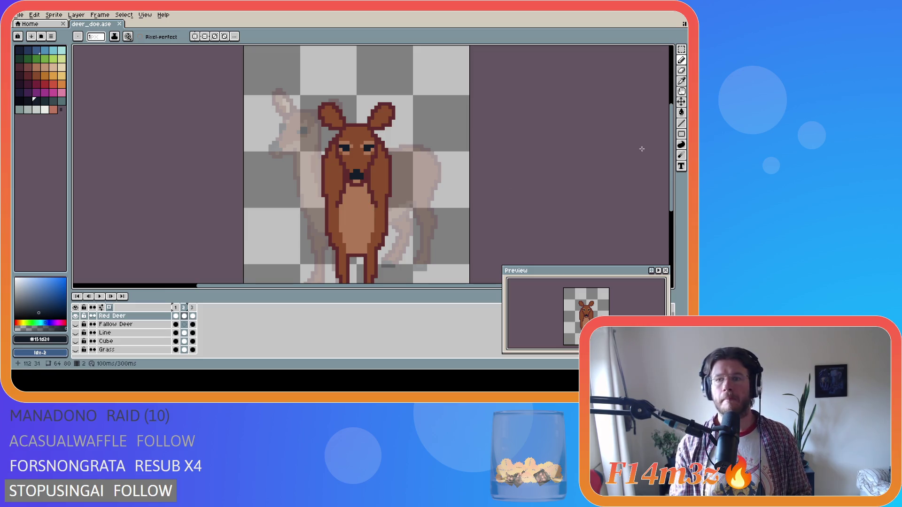
left_click_drag(673, 169, 674, 189)
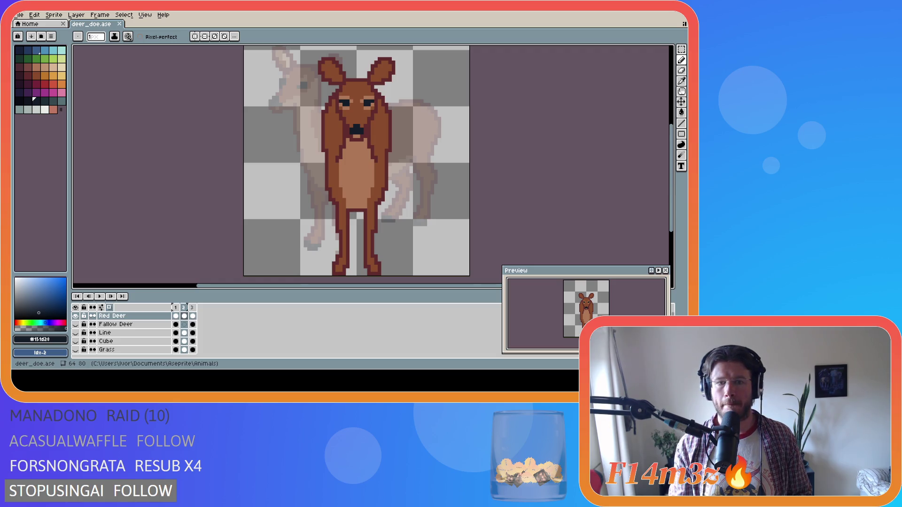
Paint light brown #ad7757 up the deer's right leg and save the sprite
left_click(357, 202, "alt")
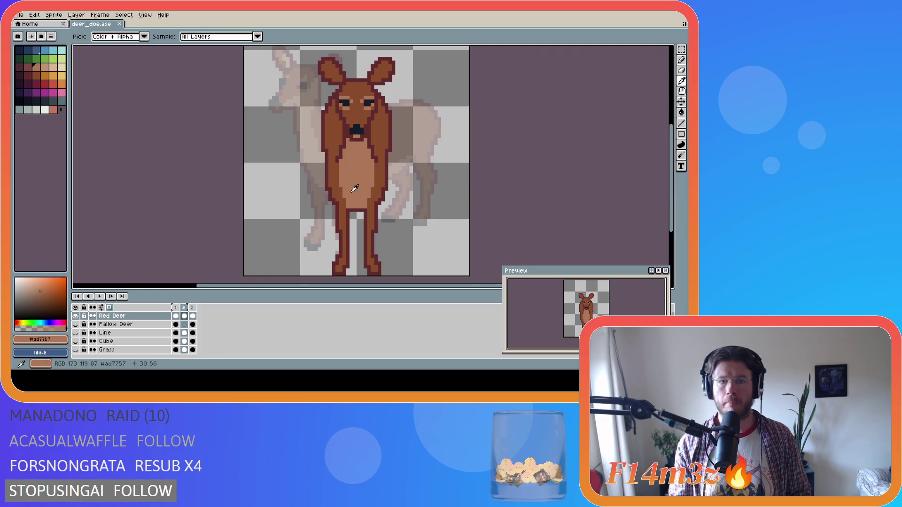
key("i")
key("b")
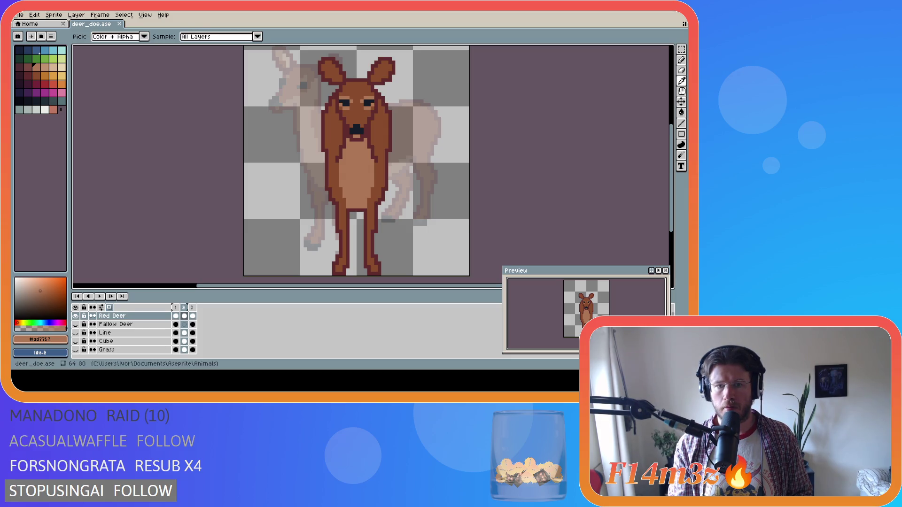
key("b")
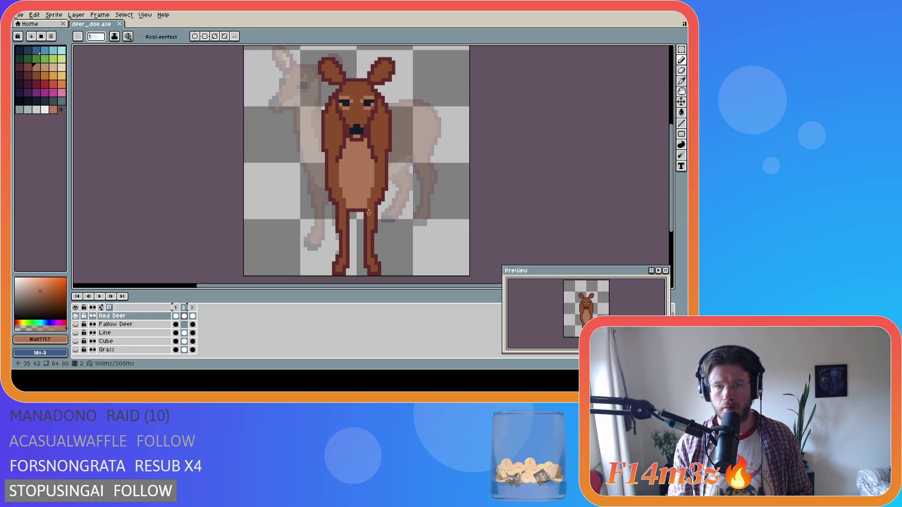
key("i")
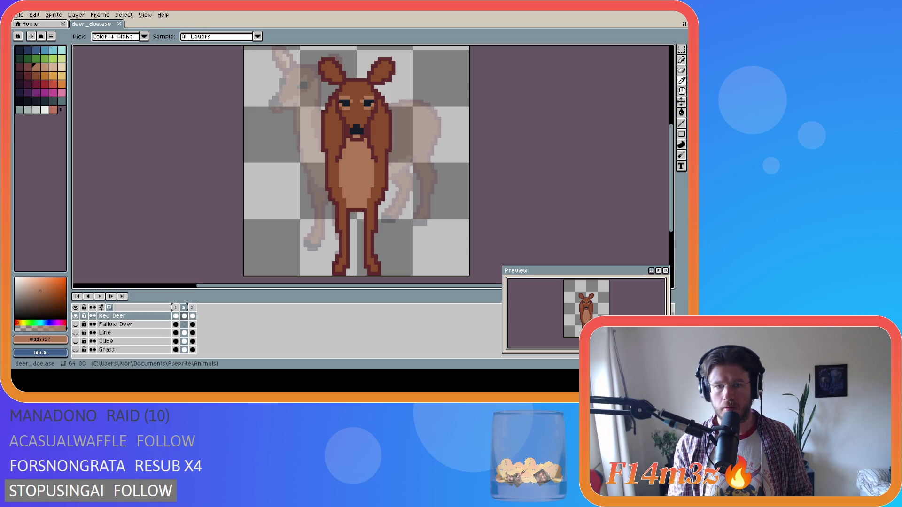
key("b")
left_click_drag(369, 228, 370, 215)
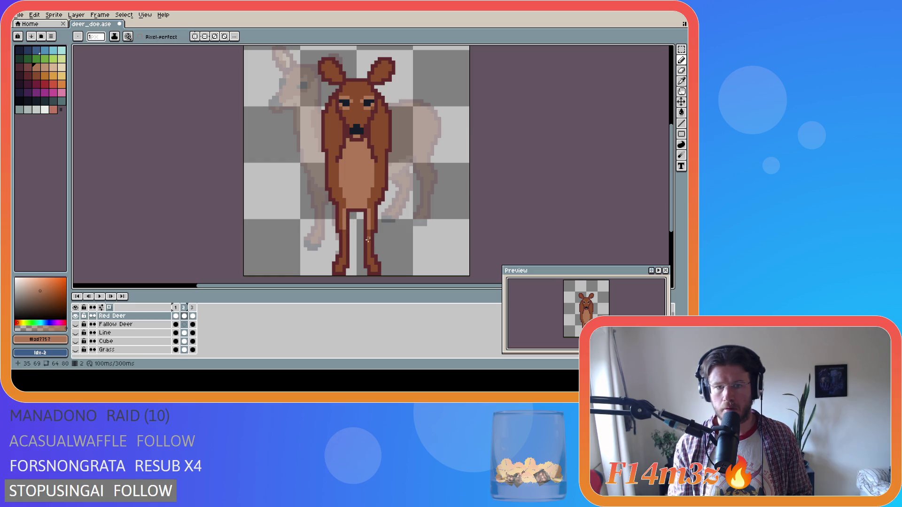
key("ctrl+s")
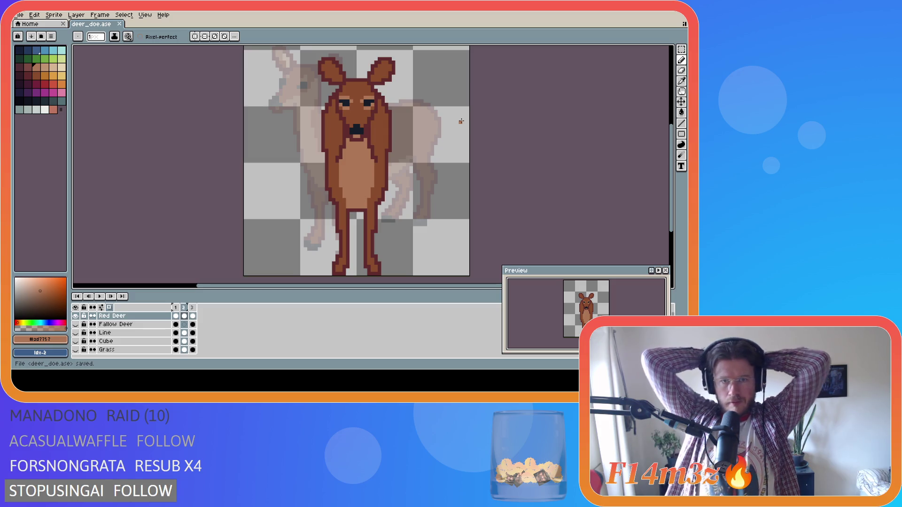
key("i")
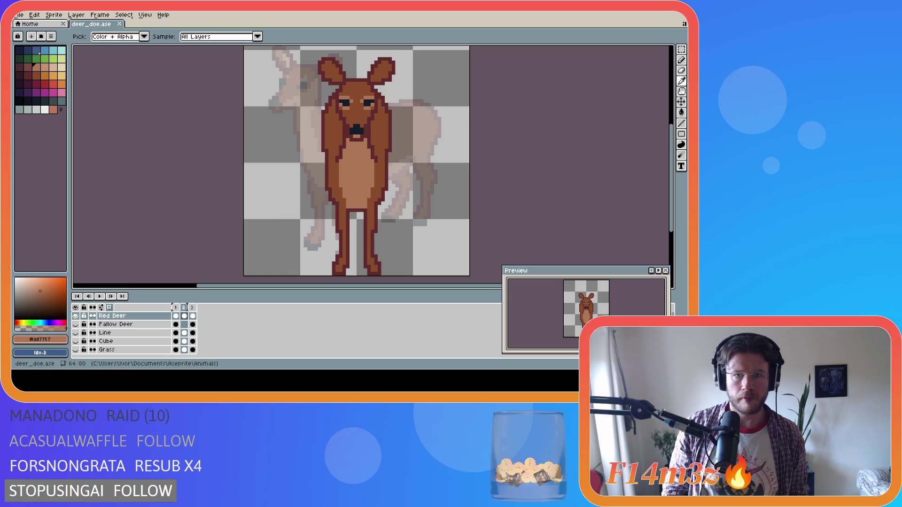
key("b")
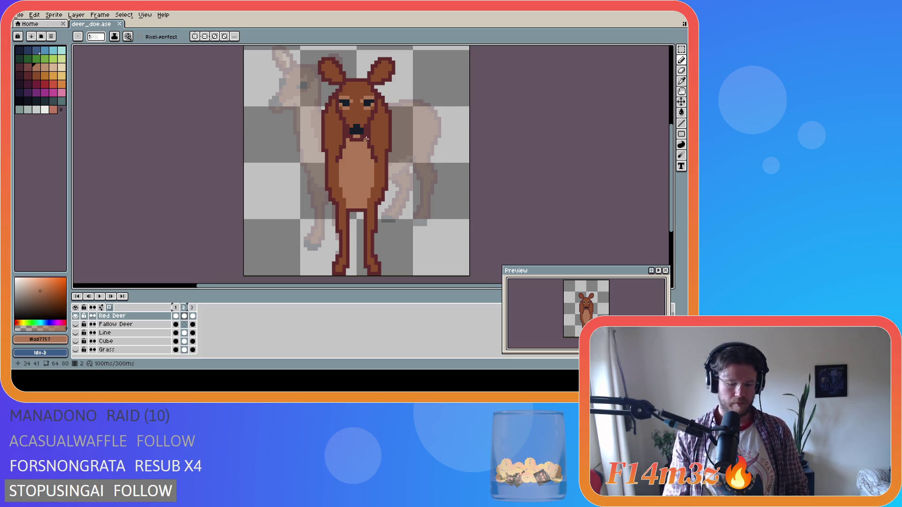
Rectangle-select the face and both ears, subtract the cheek edges, and delete the selection
key("w")
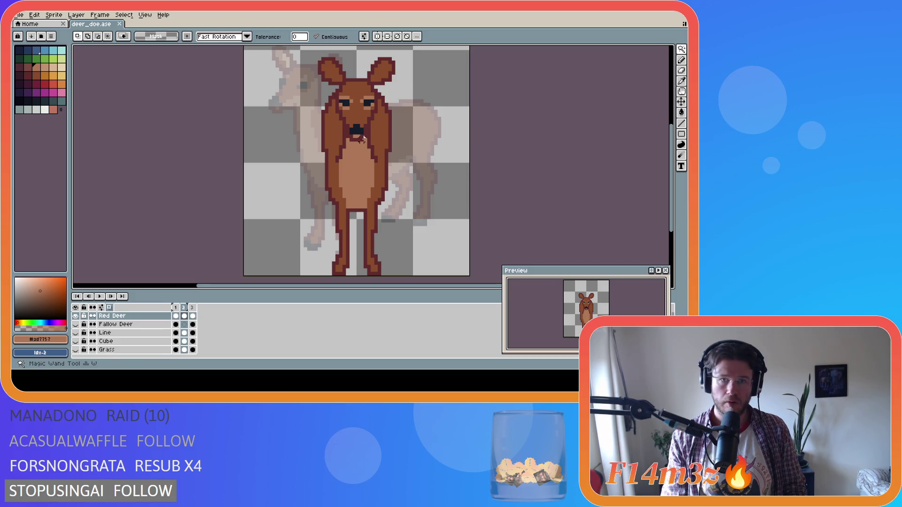
left_click(343, 144)
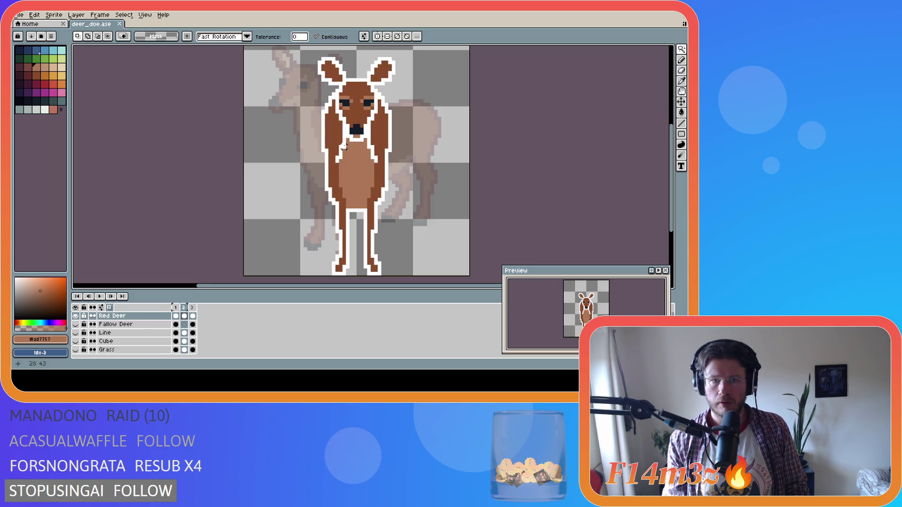
key("ctrl+d")
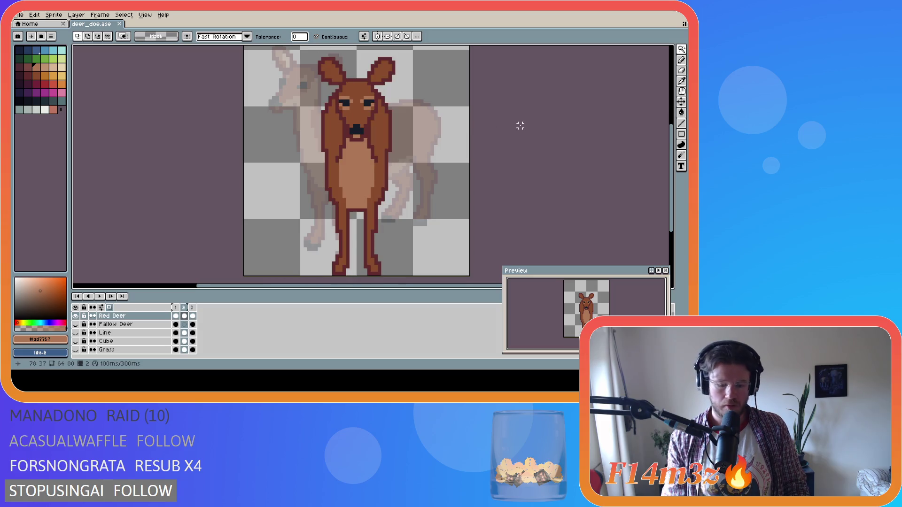
key("m")
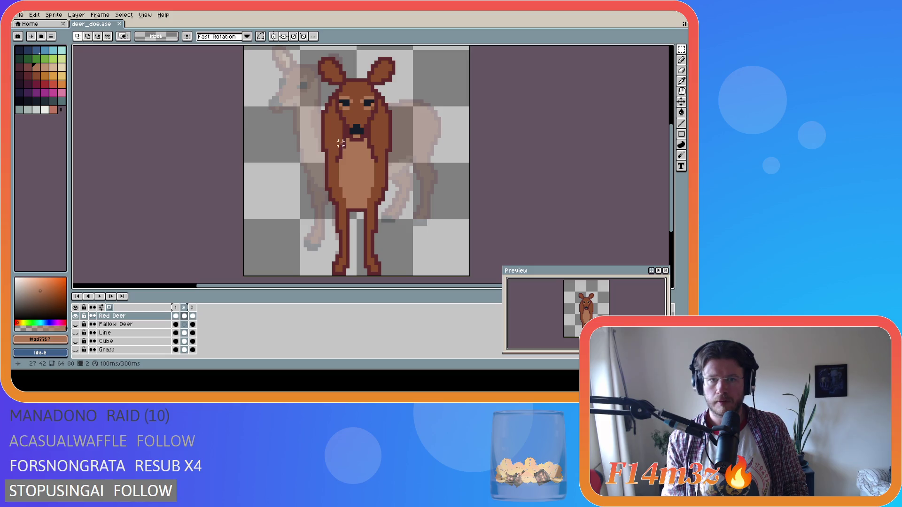
mouse_move(337, 161)
left_mouse_down()
mouse_move(378, 118)
mouse_move(378, 86)
left_mouse_up()
mouse_move(319, 58)
left_mouse_down()
mouse_move(341, 78)
mouse_move(396, 86)
left_mouse_up()
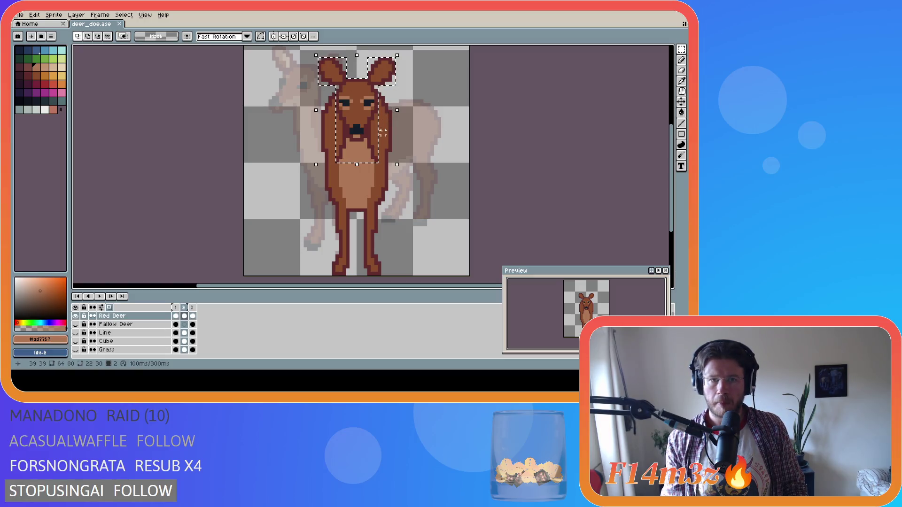
mouse_move(374, 128)
left_mouse_down()
mouse_move(383, 155)
mouse_move(374, 122)
left_mouse_up()
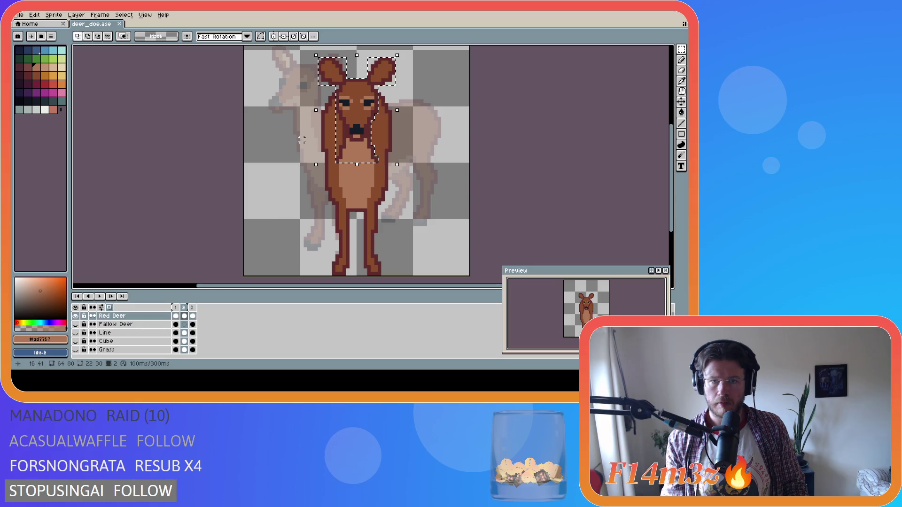
left_click_drag(337, 150, 337, 114)
left_click_drag(339, 155, 345, 117)
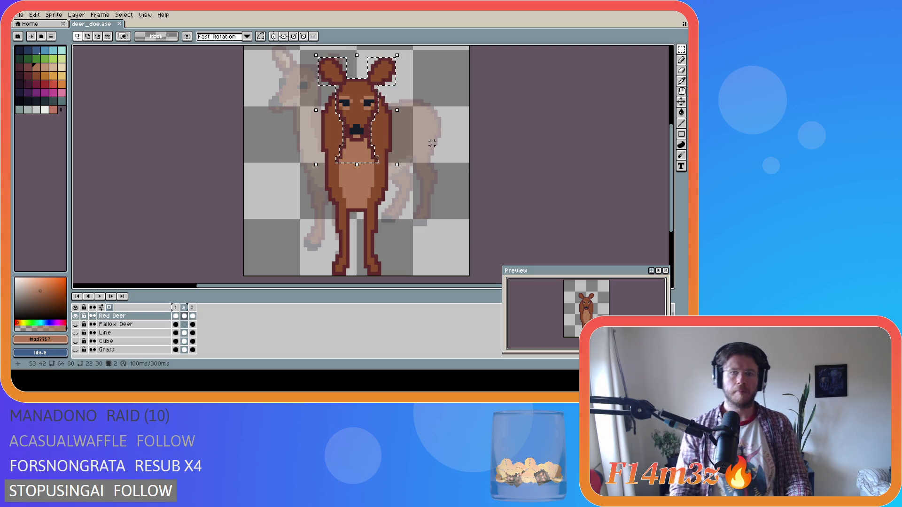
key("Delete")
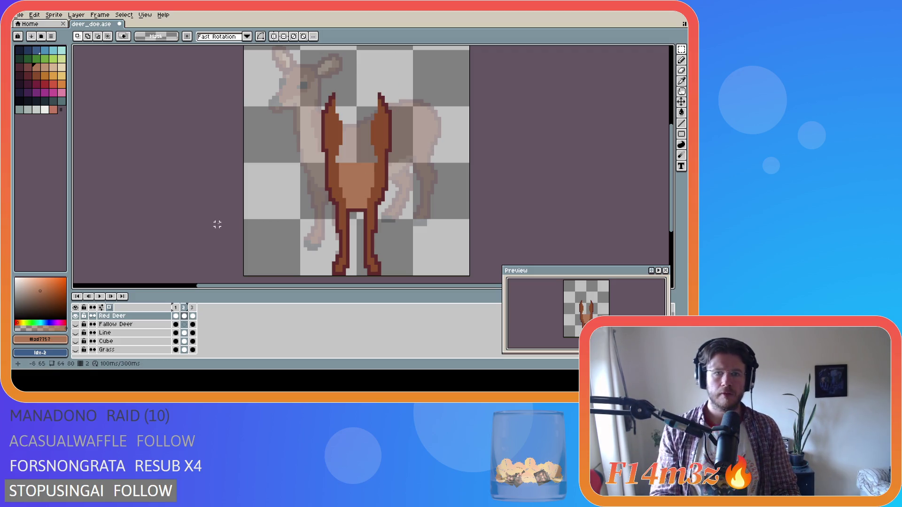
Paste the cut head into a new layer, hide that layer, and deselect
key("shift+n")
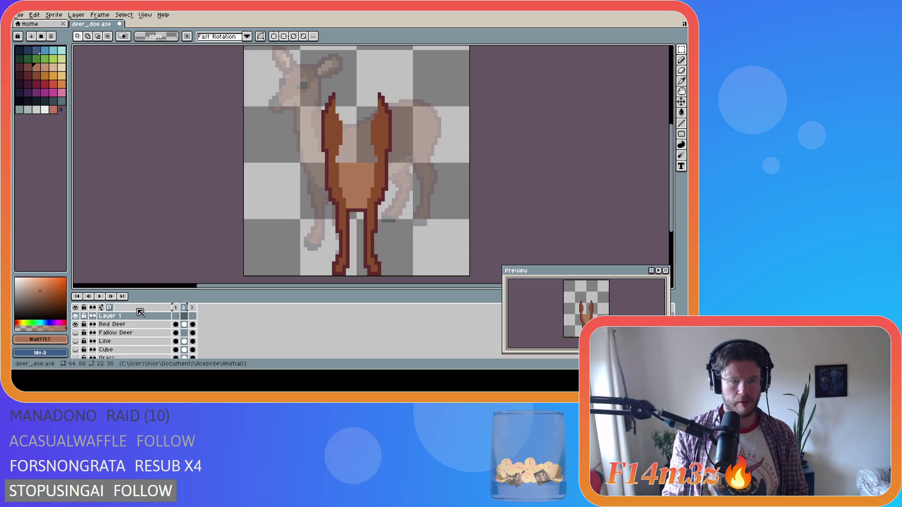
key("ctrl+v")
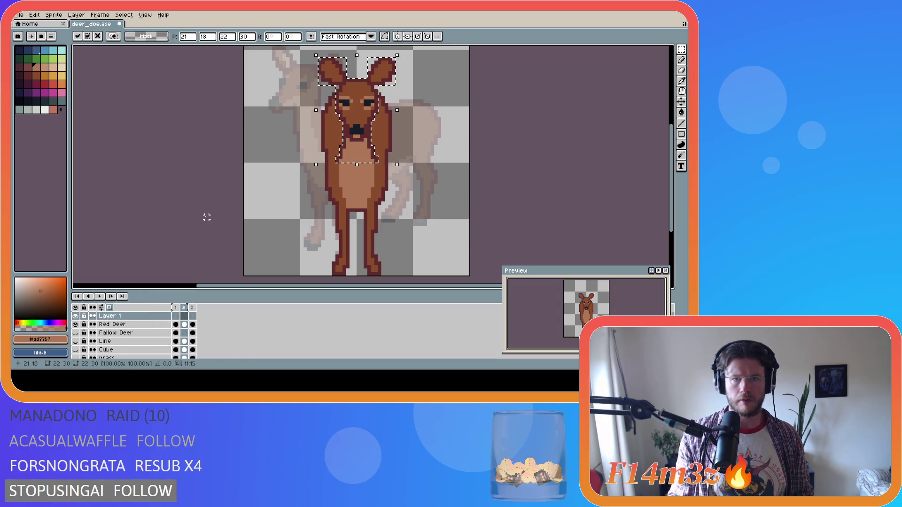
left_click(75, 316)
key("Return")
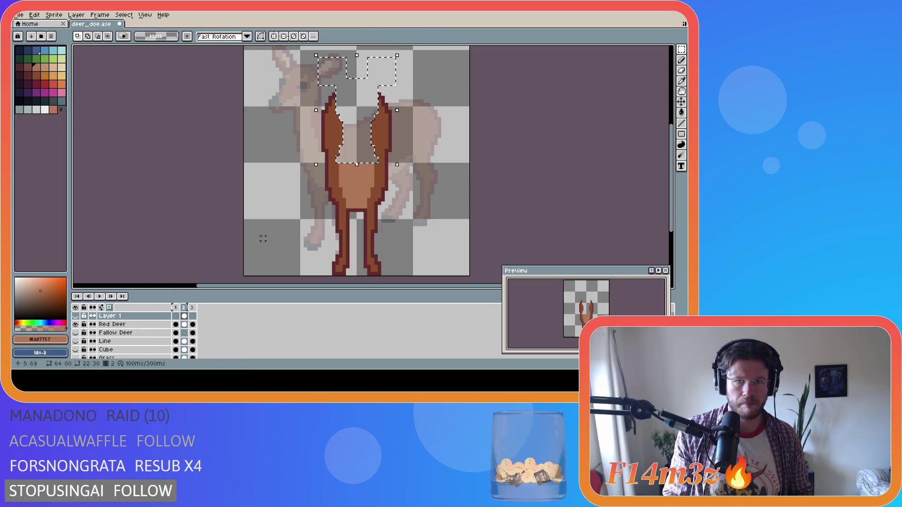
key("ctrl+d")
On the Red Deer layer, draw dark outline pixels at the left and right ear tips
key("b")
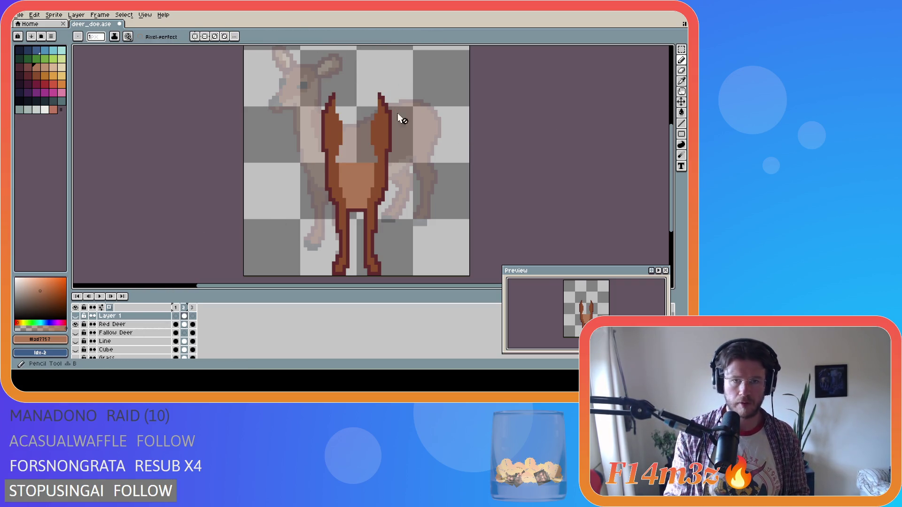
left_click(336, 95, "alt")
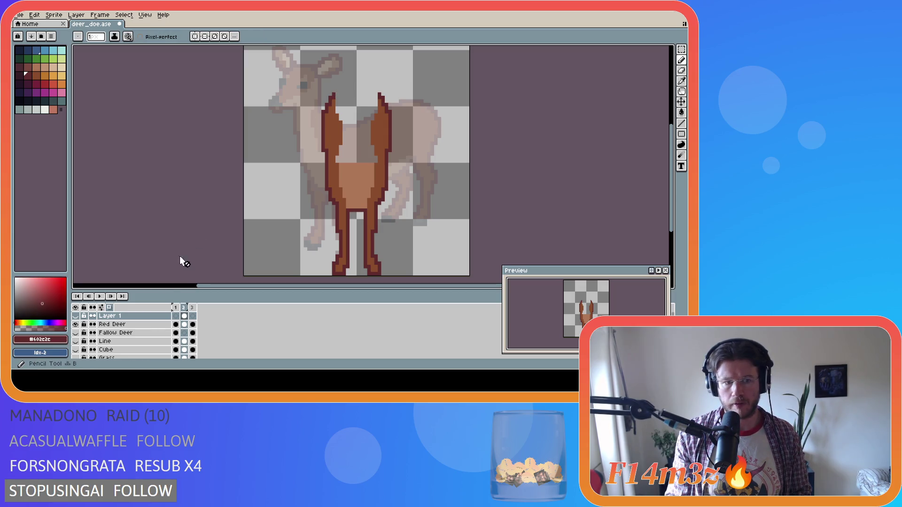
left_click(185, 324)
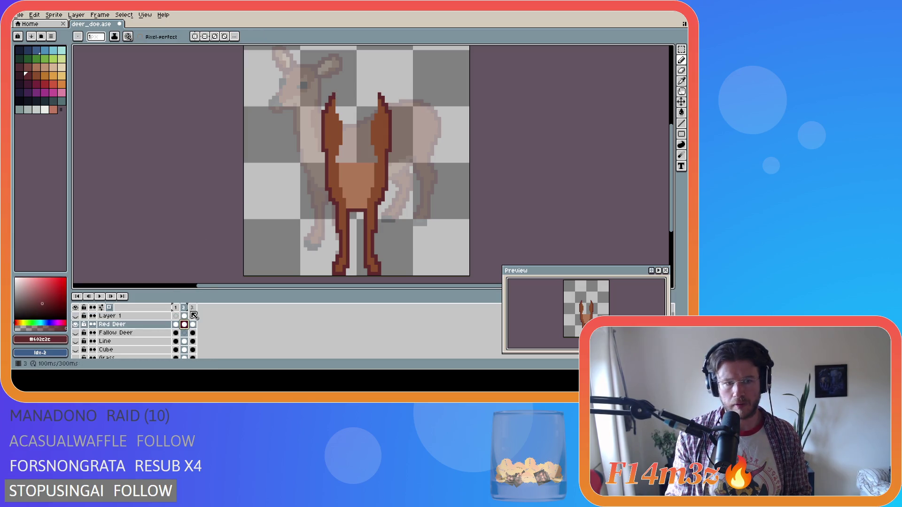
left_click(337, 94)
left_click_drag(353, 88, 354, 87)
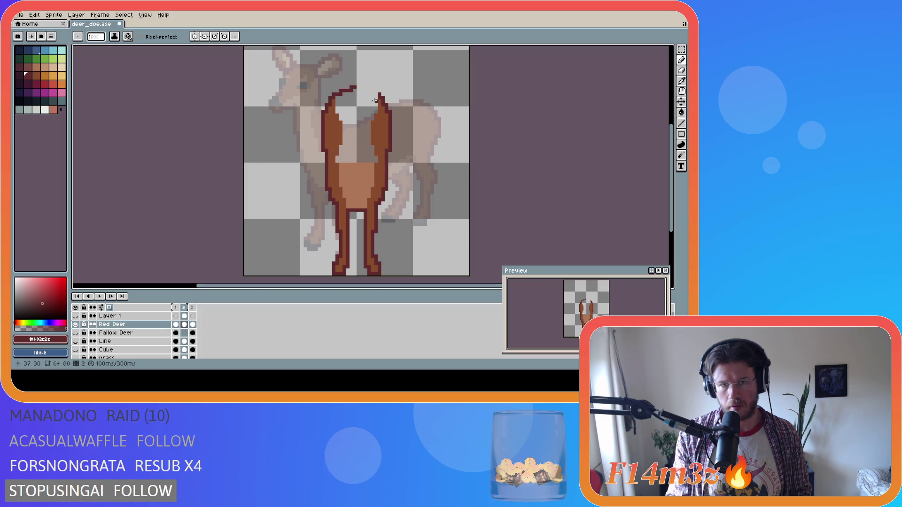
key("ctrl+z")
key("ctrl+z")
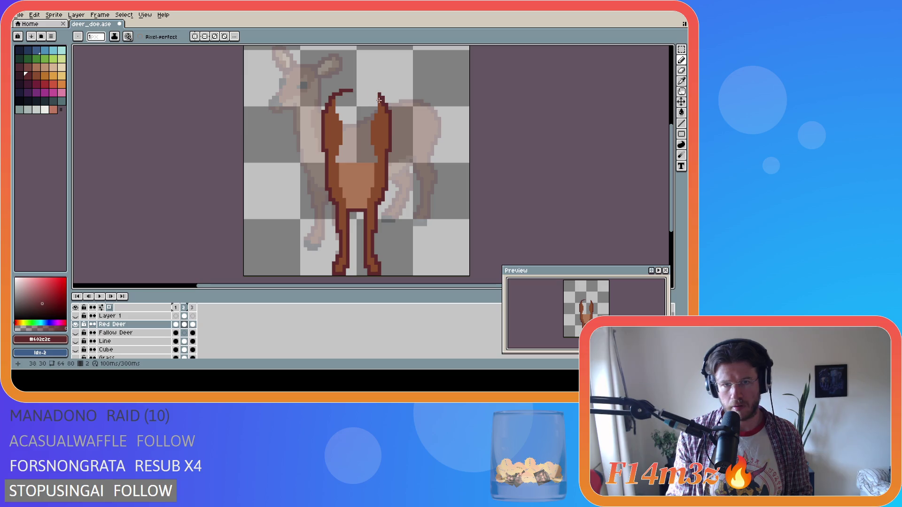
left_click(375, 94)
left_click_drag(372, 90, 357, 90)
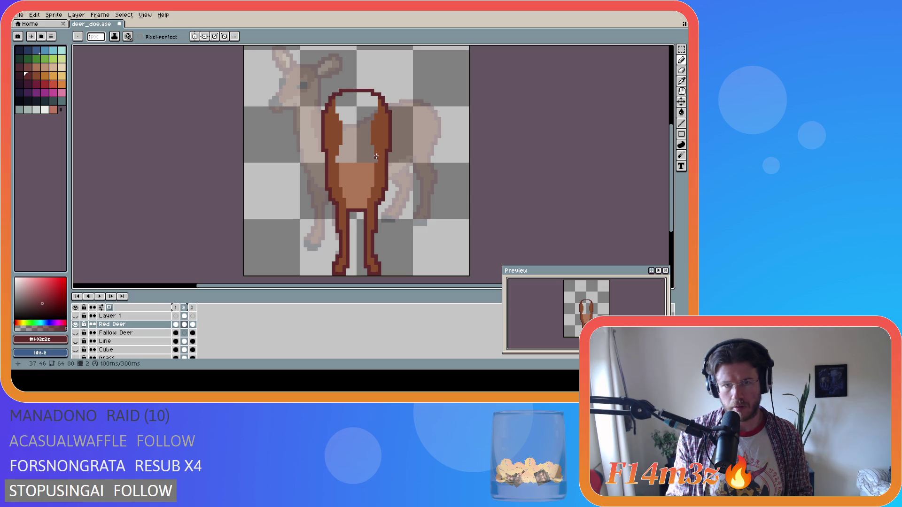
Fill the body's empty upper interior with the brown body colour
left_click(371, 141, "alt")
key("h")
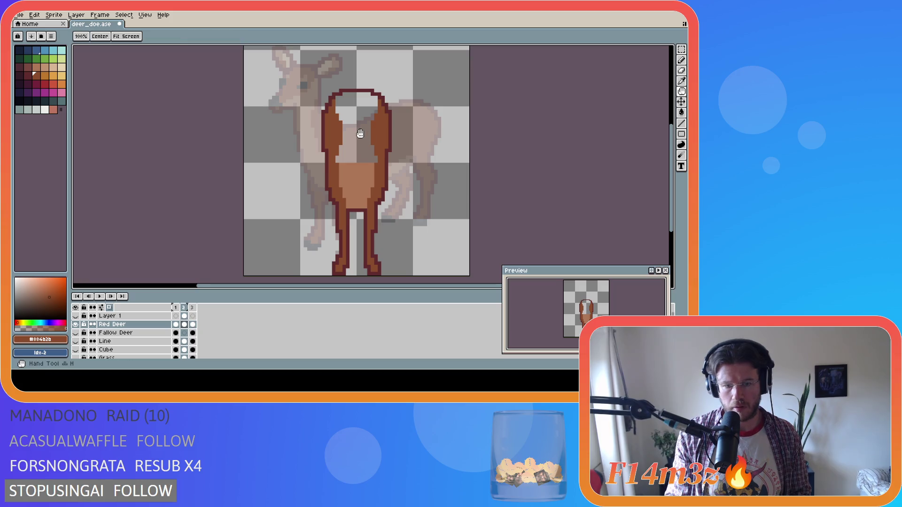
key("g")
left_click(352, 131)
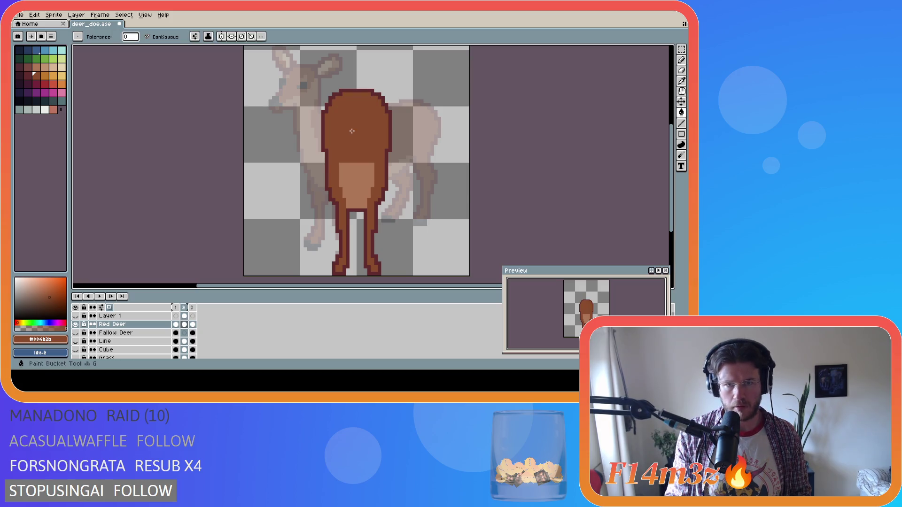
Toggle the head layer on and off to compare, leaving it visible
left_click(75, 317)
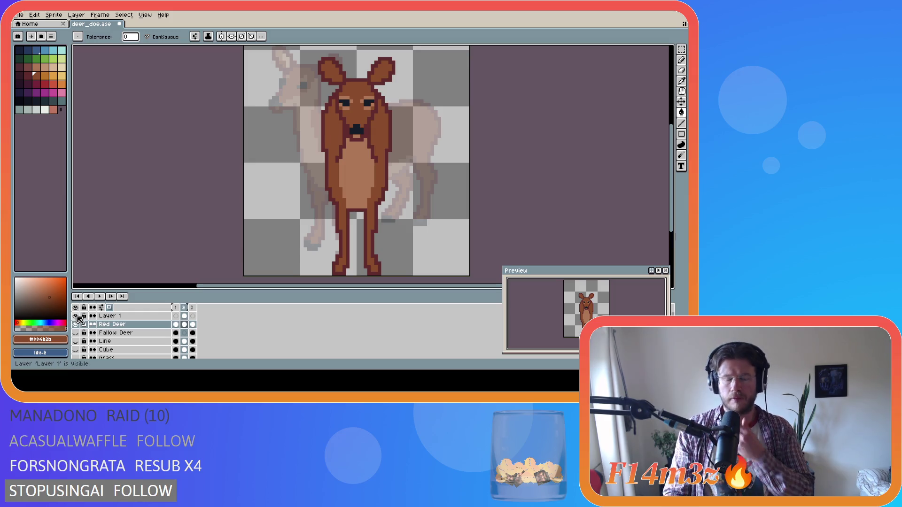
left_click(76, 317)
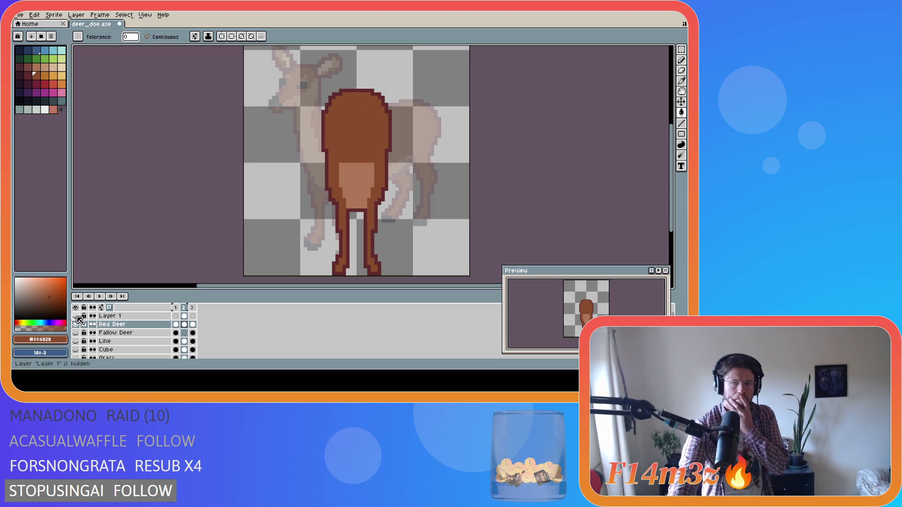
left_click(76, 317)
left_click(76, 316)
left_click(76, 316)
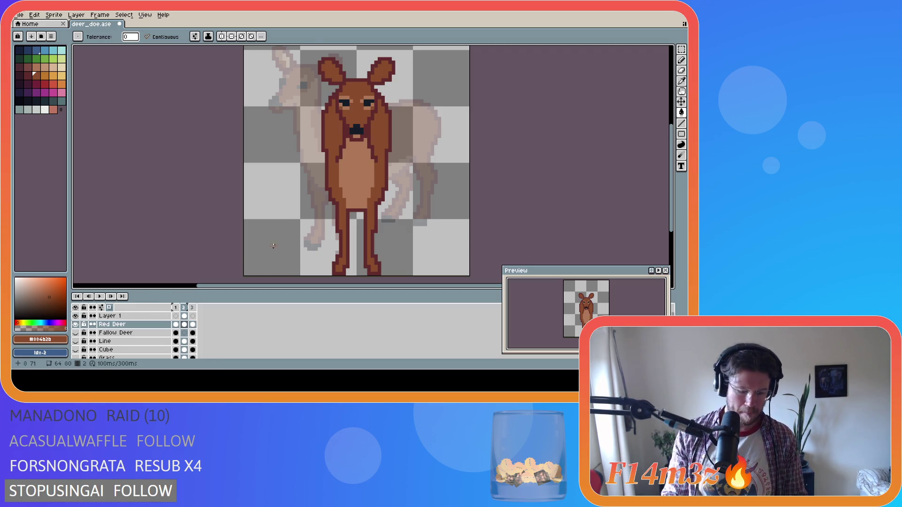
Select the deer's ears and nudge them up one pixel
key("m")
mouse_move(304, 55)
left_mouse_down()
mouse_move(433, 88)
mouse_move(431, 72)
mouse_move(439, 90)
mouse_move(388, 81)
left_mouse_up()
left_click(390, 81)
key("Return")
key("Up")
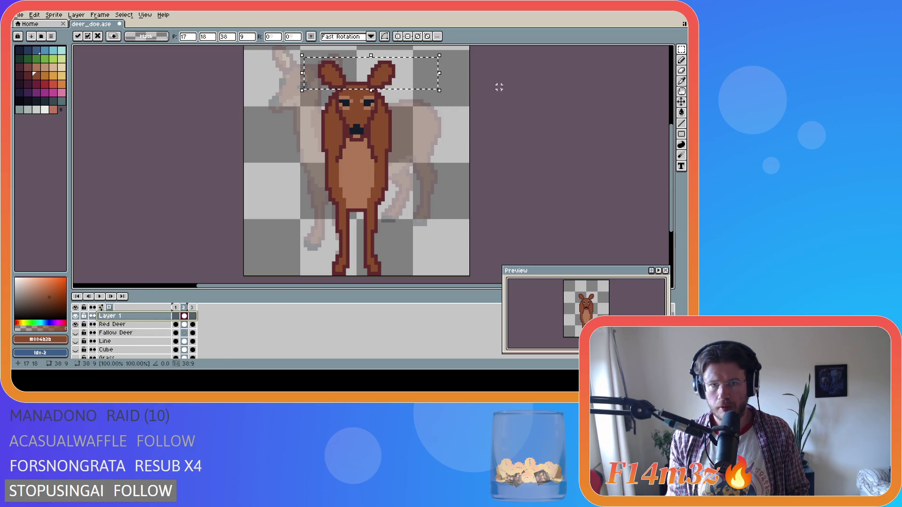
Confirm the raised ears, then select the face and nudge it down one pixel
left_click(527, 101)
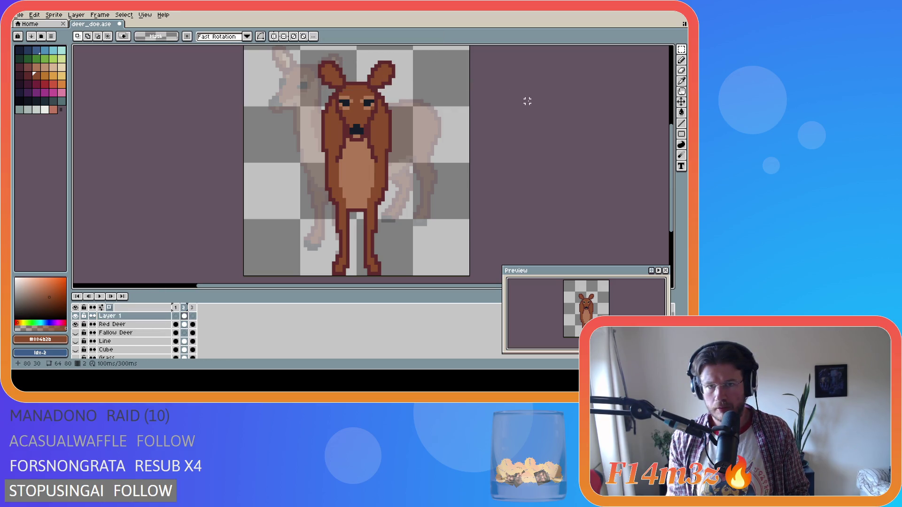
key("ctrl+z")
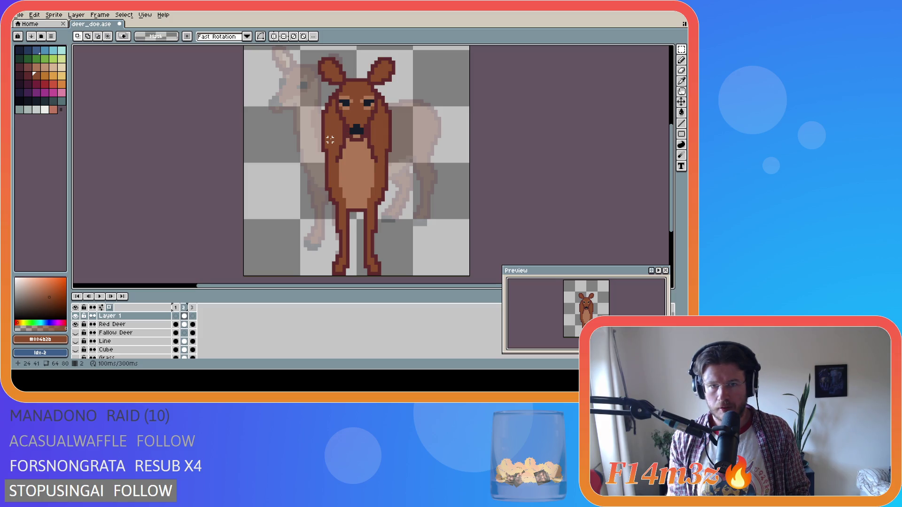
mouse_move(330, 139)
left_mouse_down()
mouse_move(387, 107)
mouse_move(392, 84)
left_mouse_up()
left_click(370, 118)
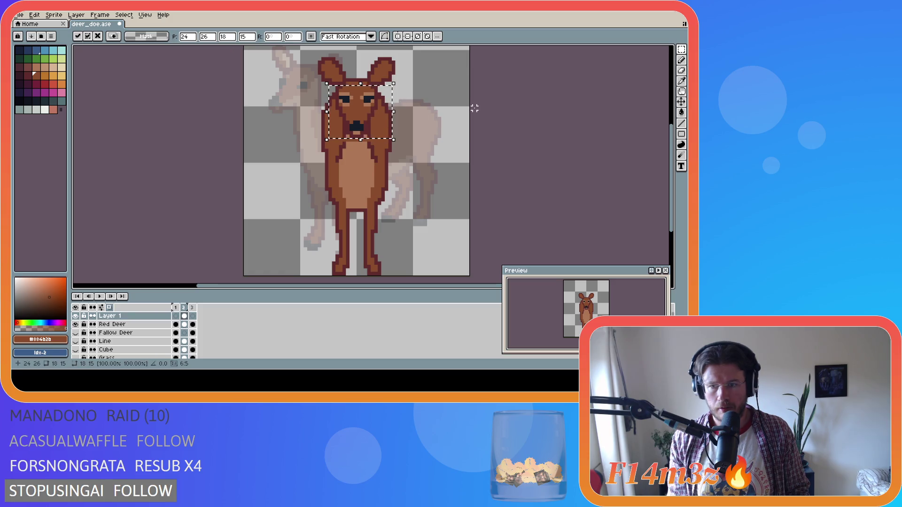
key("Down")
key("Return")
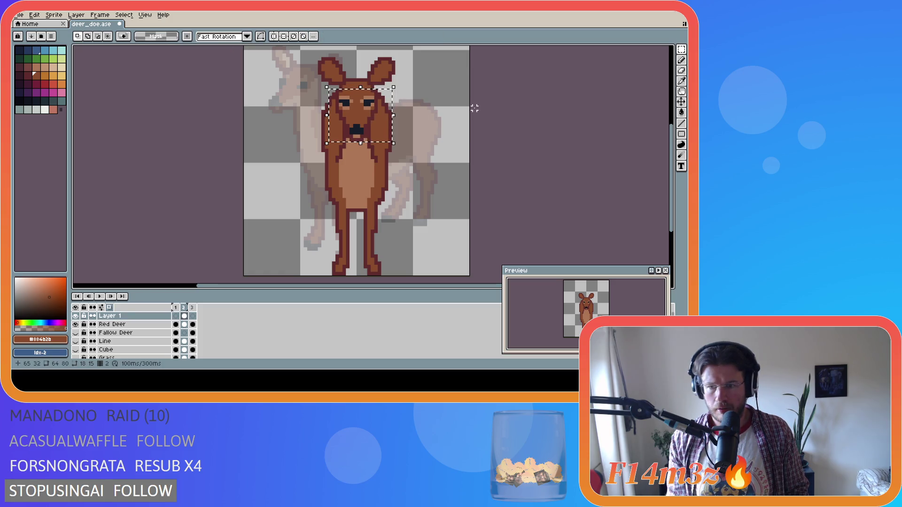
Reposition the selected face, ending one pixel higher, and commit the move
key("i")
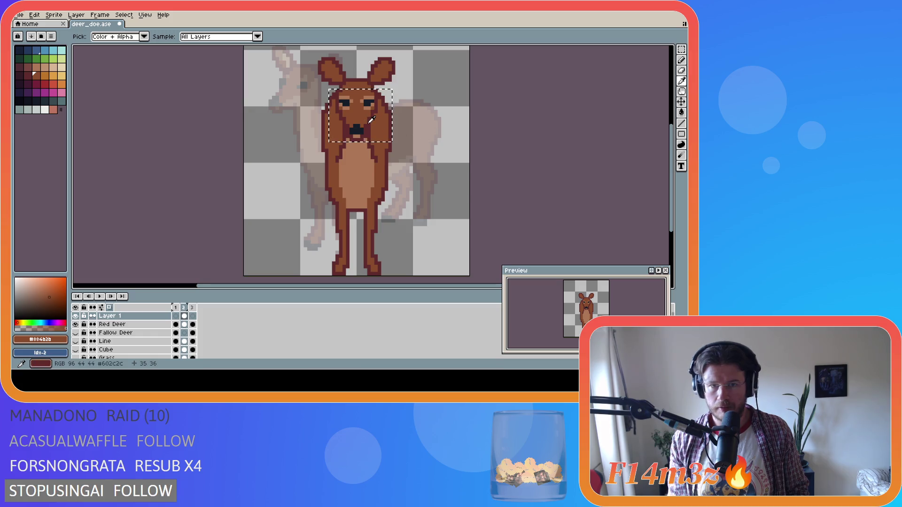
key("m")
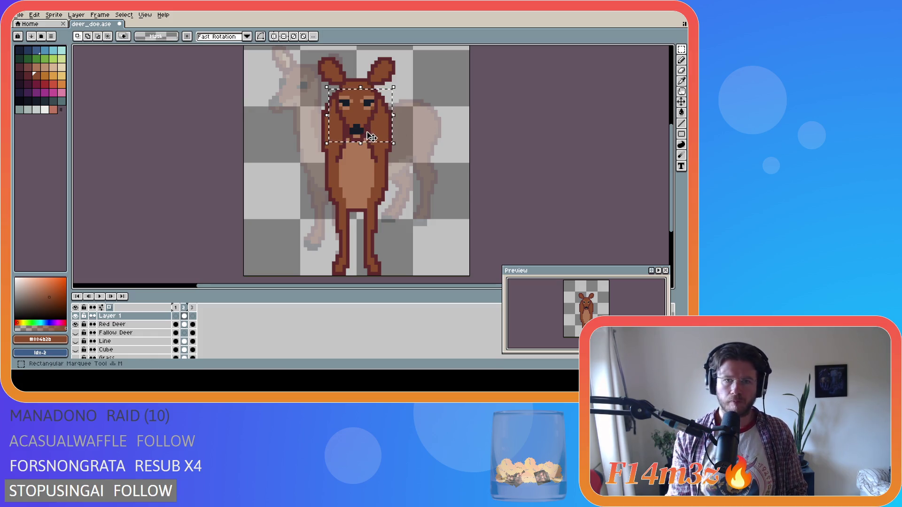
left_click(366, 128)
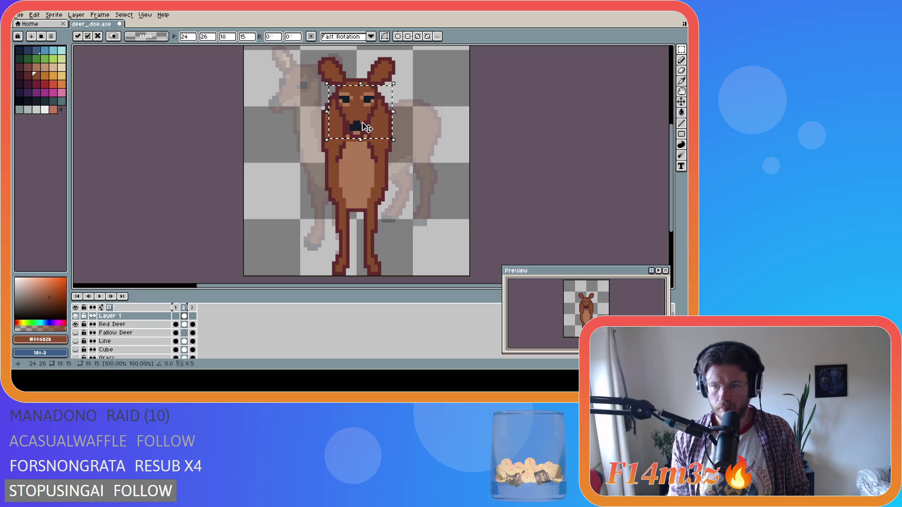
key("Return")
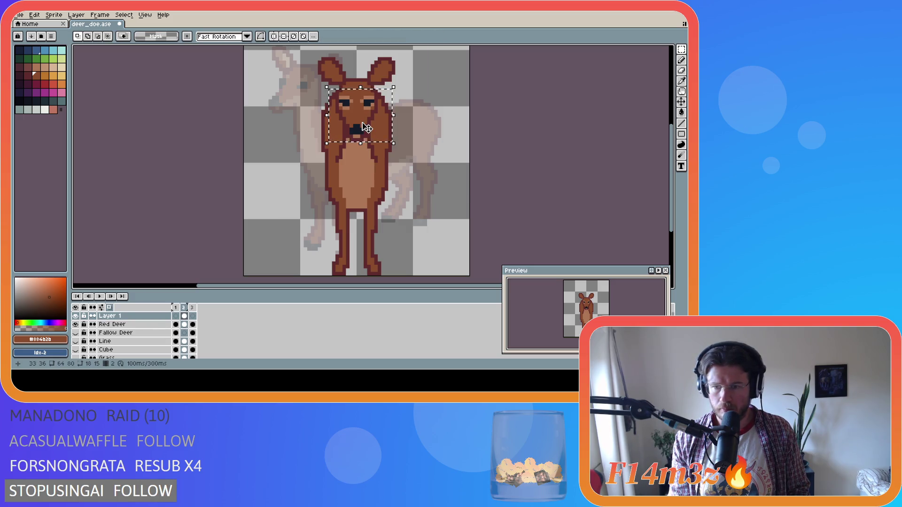
left_click(367, 130)
key("Return")
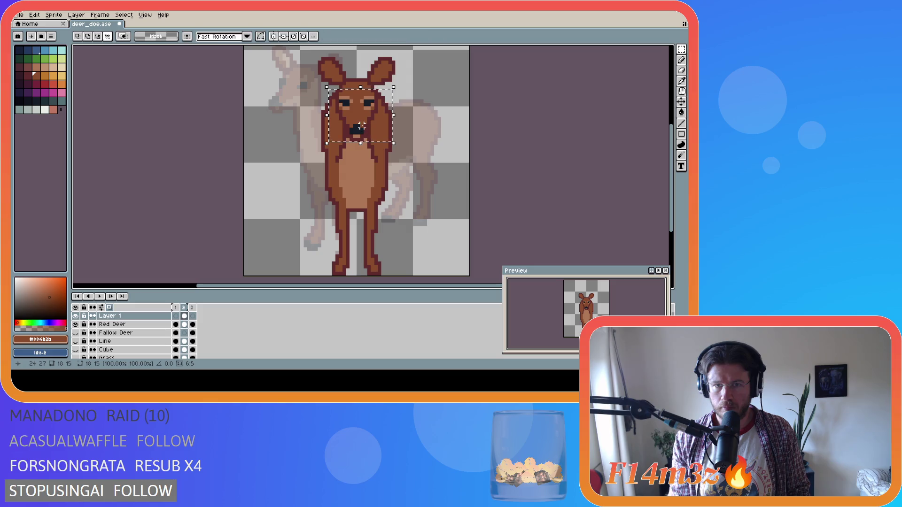
key("Up")
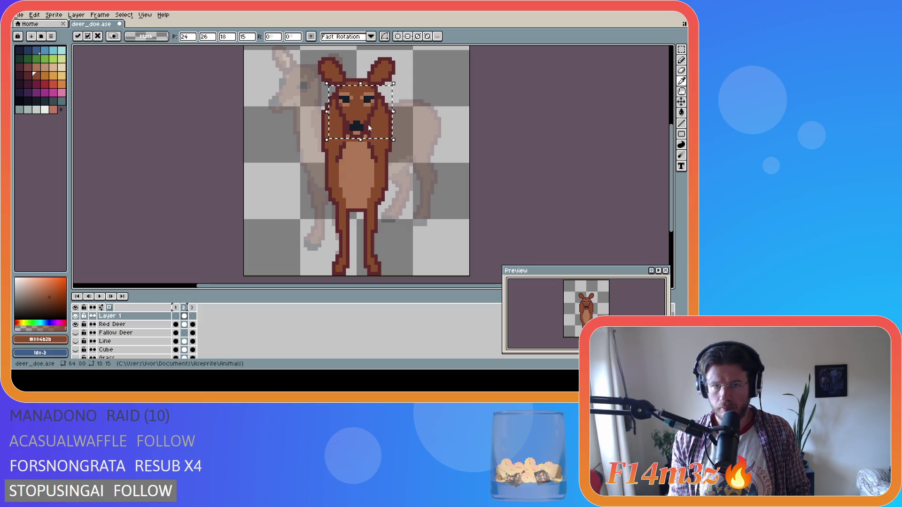
left_click(368, 124)
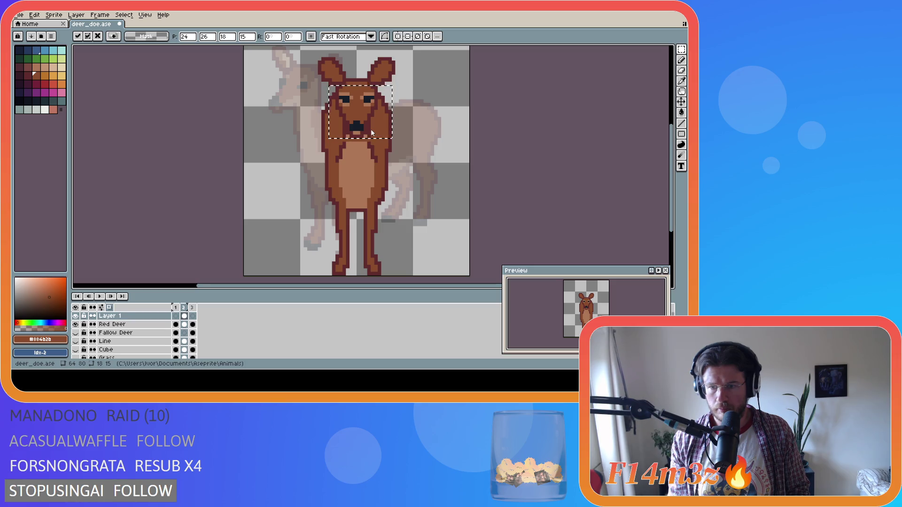
key("Return")
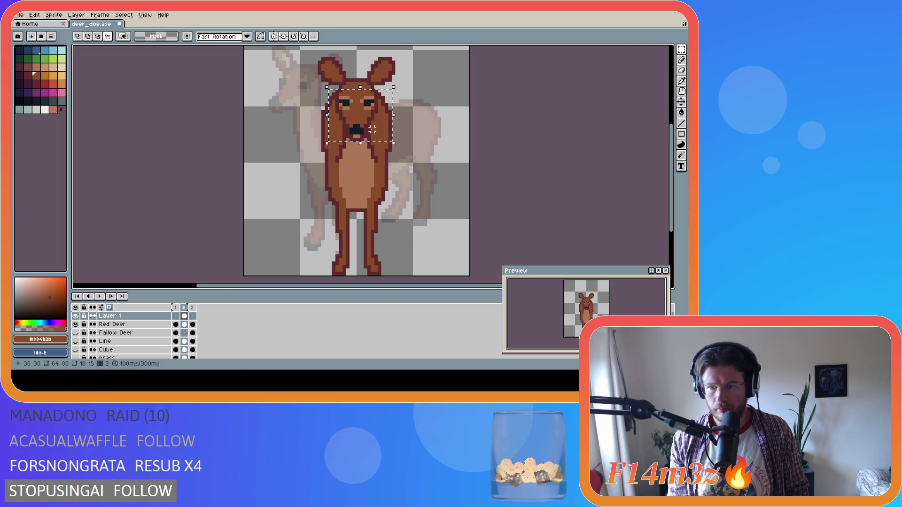
left_click_drag(362, 129, 362, 126)
left_click(481, 123)
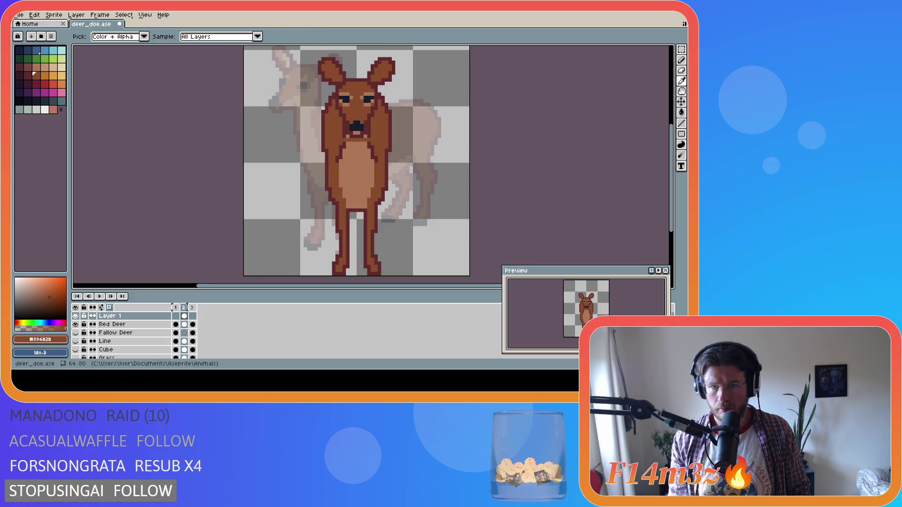
Try a Magic Wand selection on the head, undo it, and reselect the face
key("m")
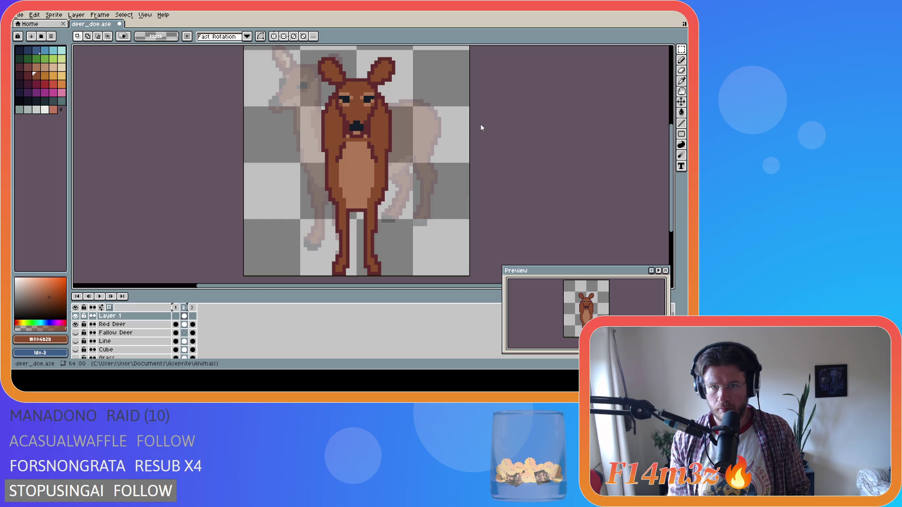
key("w")
left_click(352, 87)
key("ctrl+z")
key("b")
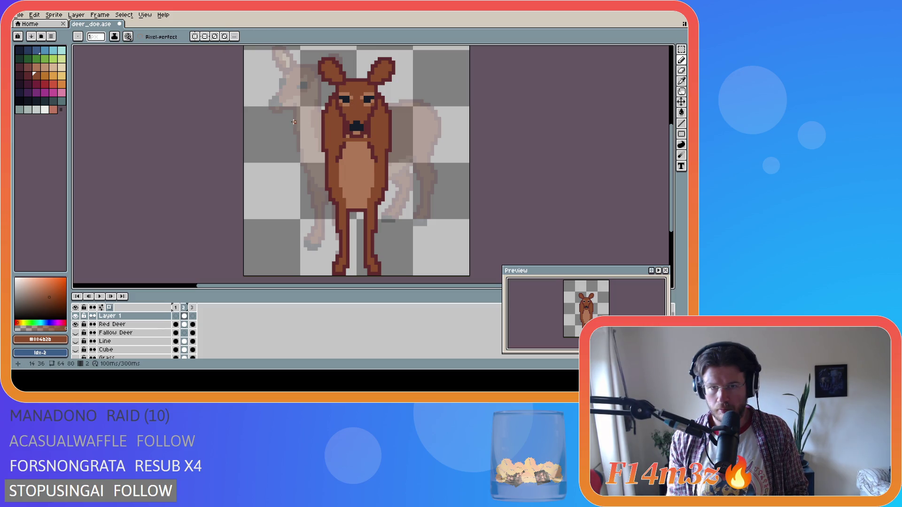
key("i")
key("b")
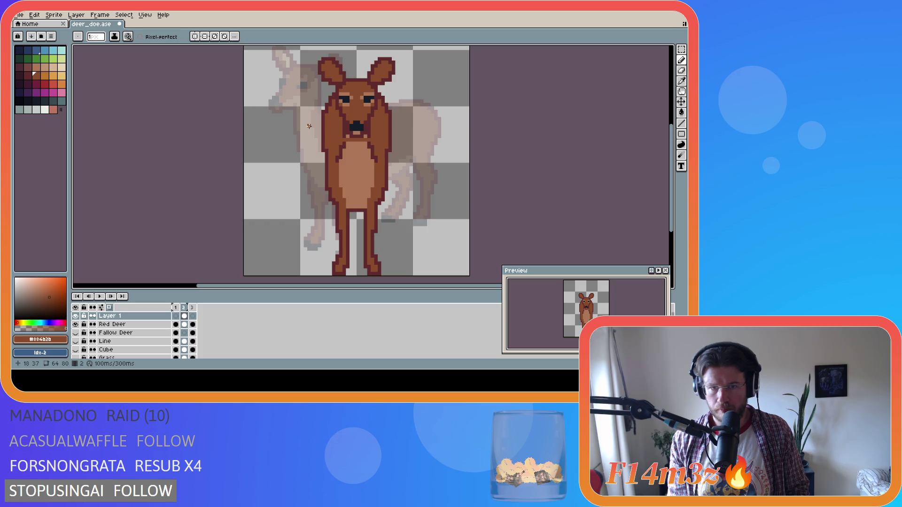
key("m")
left_click_drag(329, 89, 392, 142)
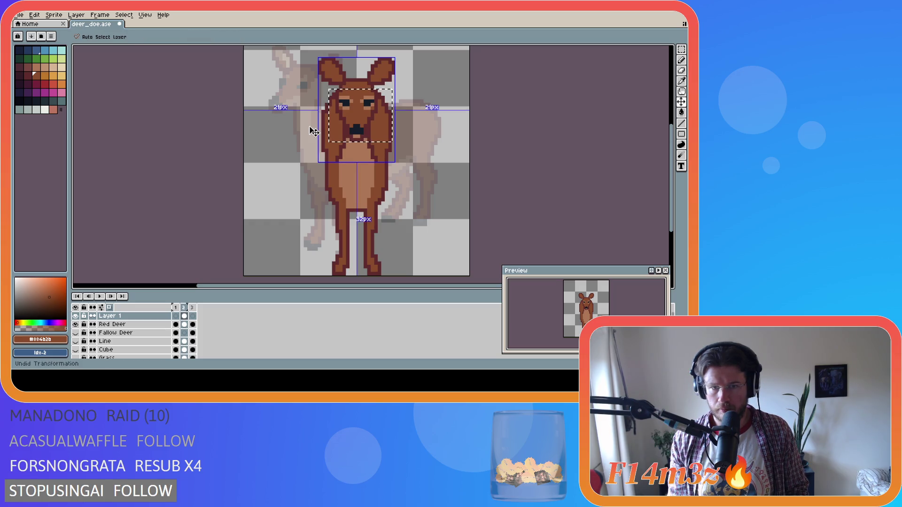
Move the selected face up slightly and confirm its new position
key("b")
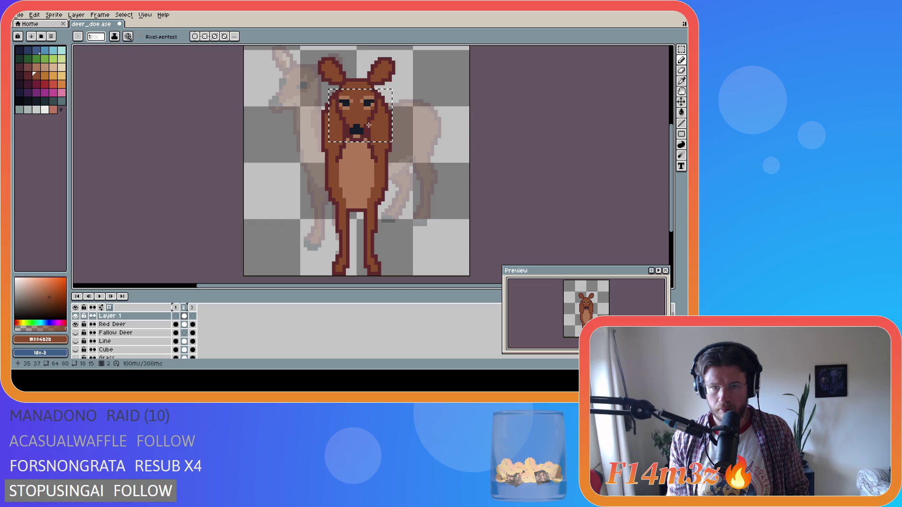
left_click_drag(362, 125, 362, 120)
left_click(478, 126)
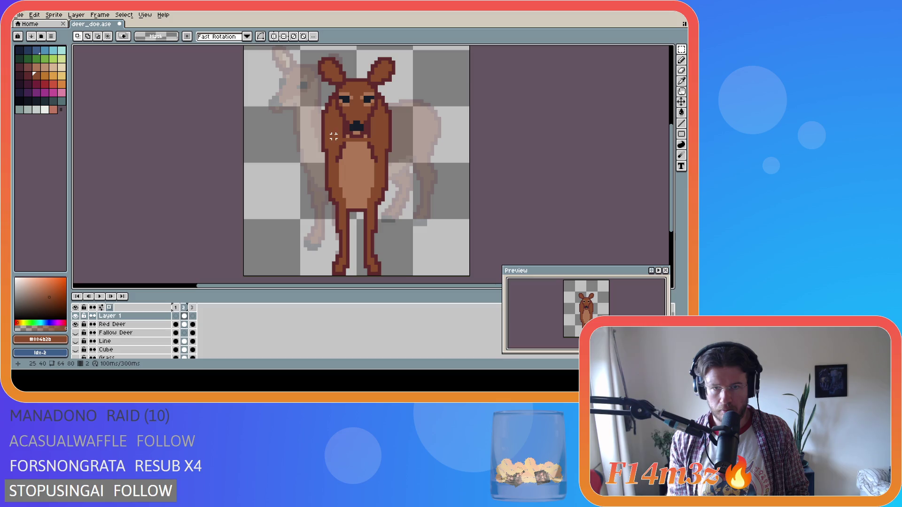
Select the muzzle, pick the dark outline colour, and undo then redo the muzzle edit
key("i")
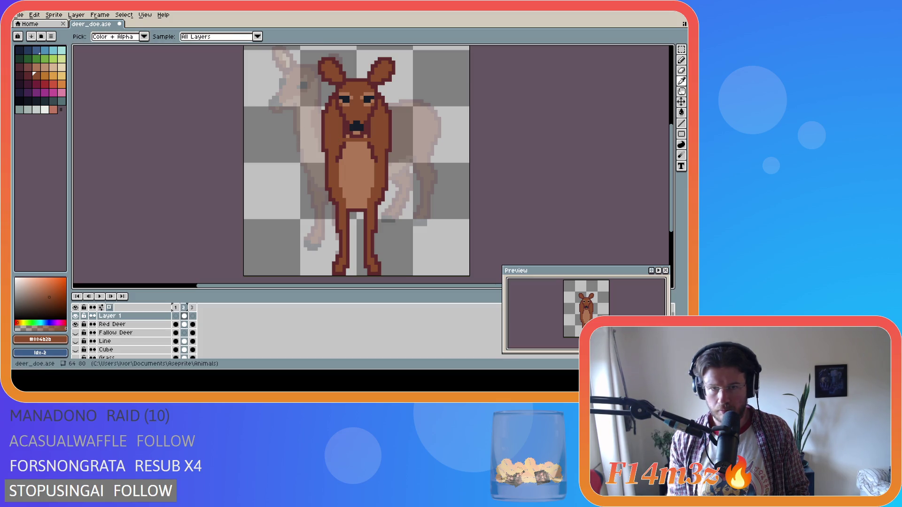
key("m")
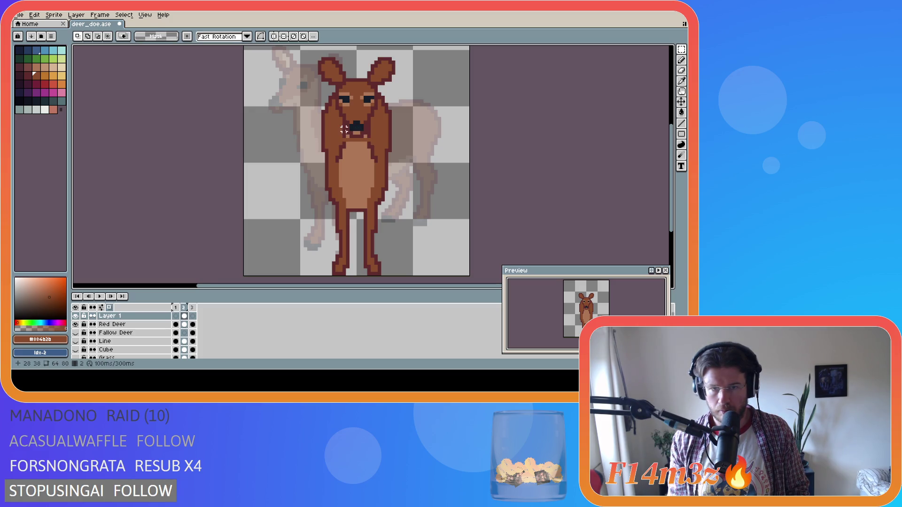
left_click_drag(345, 137, 369, 123)
key("ctrl+d")
key("b")
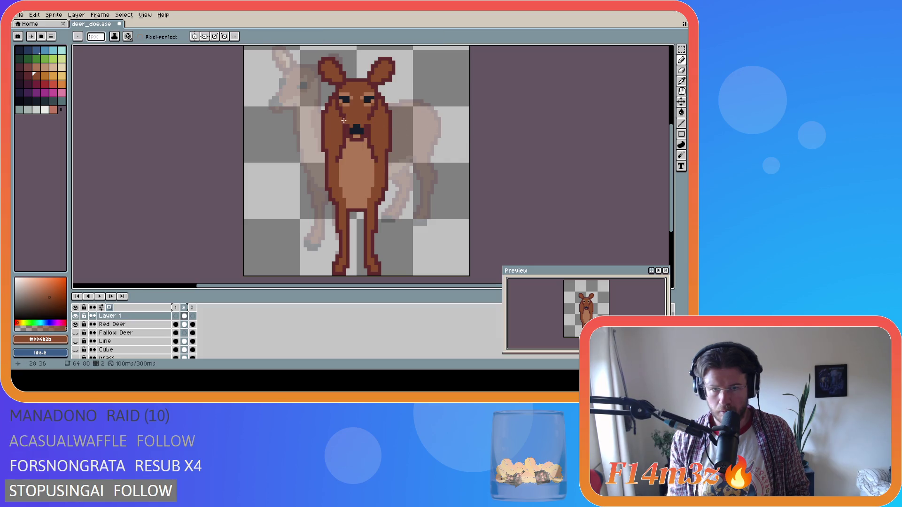
left_click(348, 123, "alt")
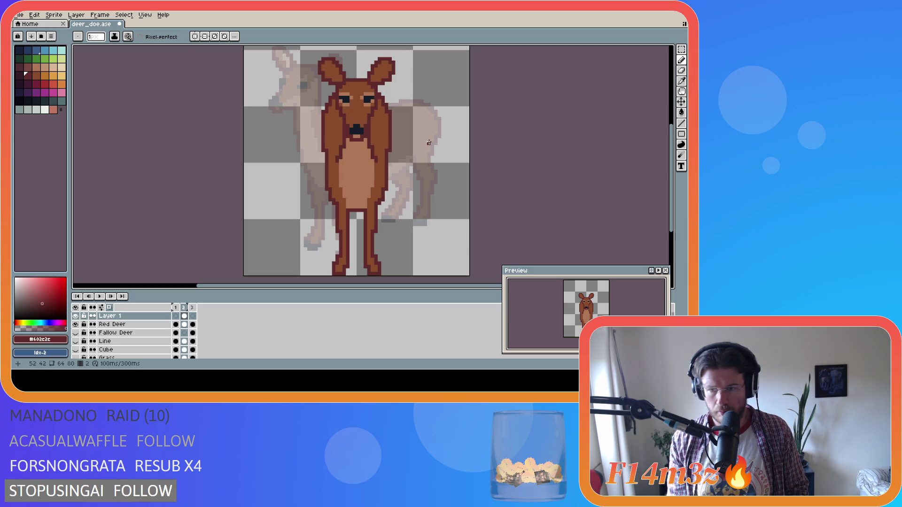
key("ctrl+z")
key("ctrl+z")
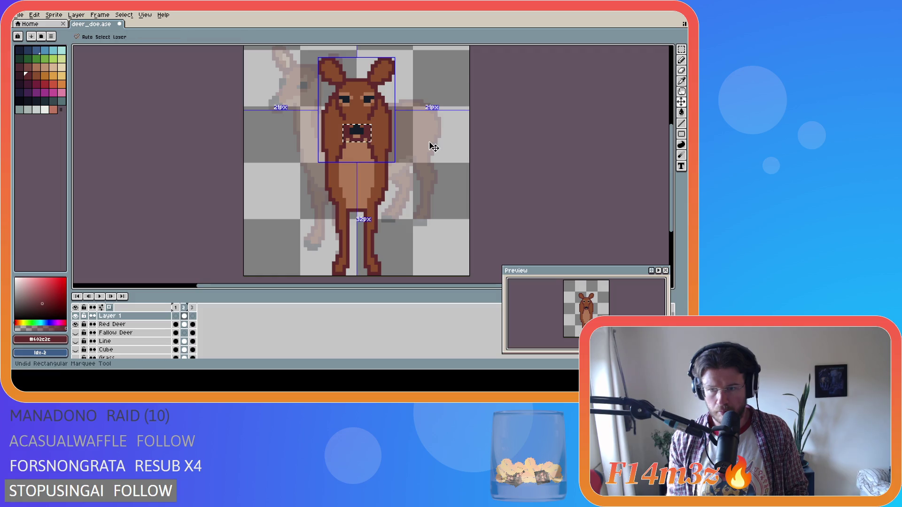
key("ctrl+y")
key("ctrl+y")
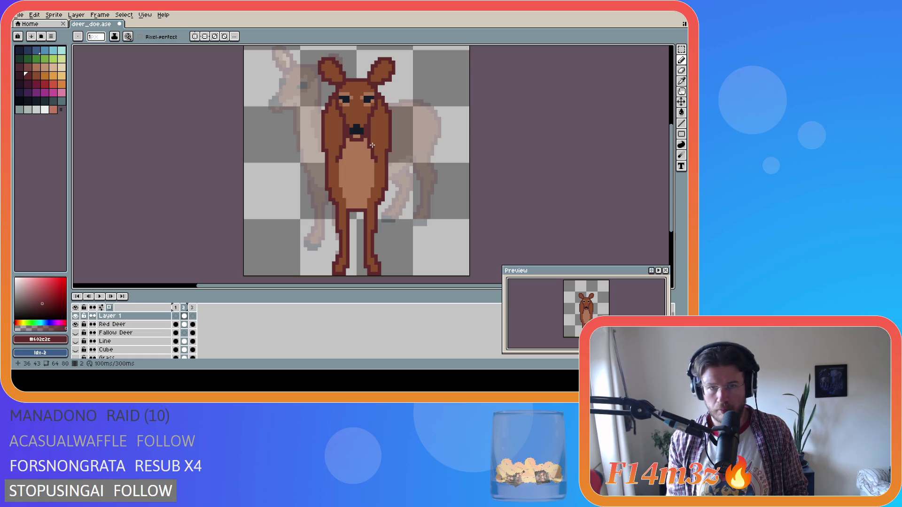
Magic Wand select both eyes along with their lighter surrounding pixels
key("w")
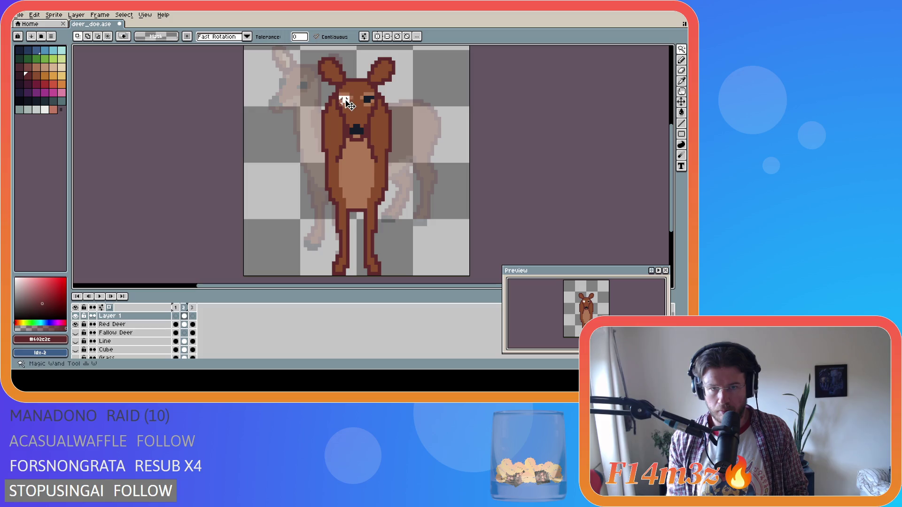
scroll(348, 99, "up", 4)
left_click(313, 93)
left_click(323, 90, "shift")
left_click(358, 96, "shift")
left_click(366, 85, "shift")
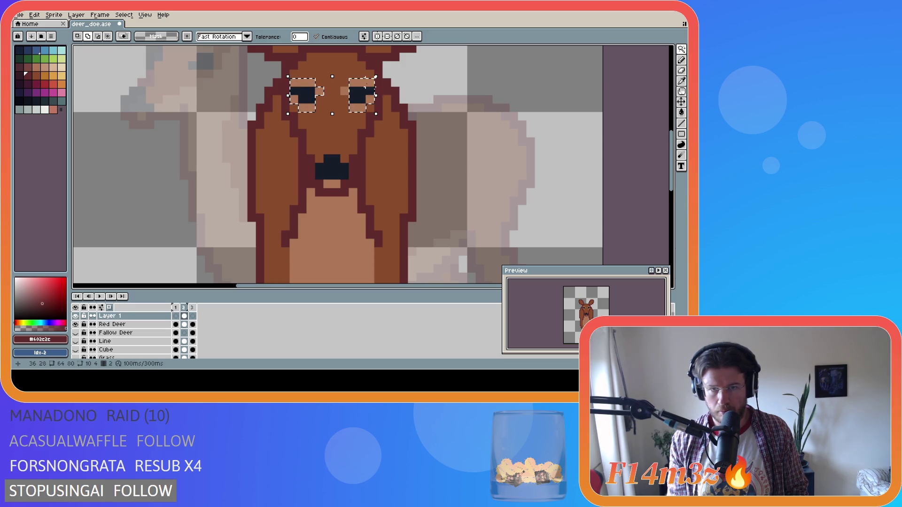
Move both eyes down one pixel, deselect, and save deer_doe.ase
left_click_drag(357, 93, 363, 101)
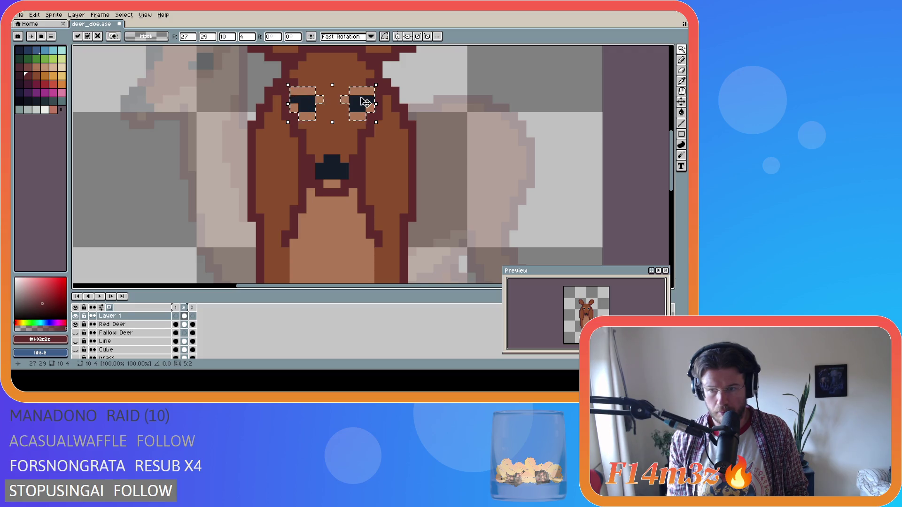
key("ctrl+z")
left_click_drag(362, 104, 363, 112)
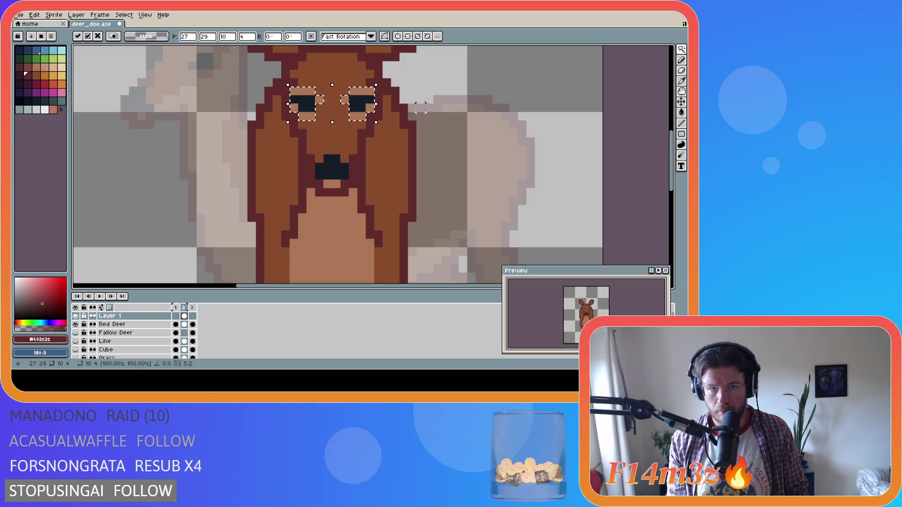
key("m")
key("ctrl+d")
key("b")
left_click(333, 85, "alt")
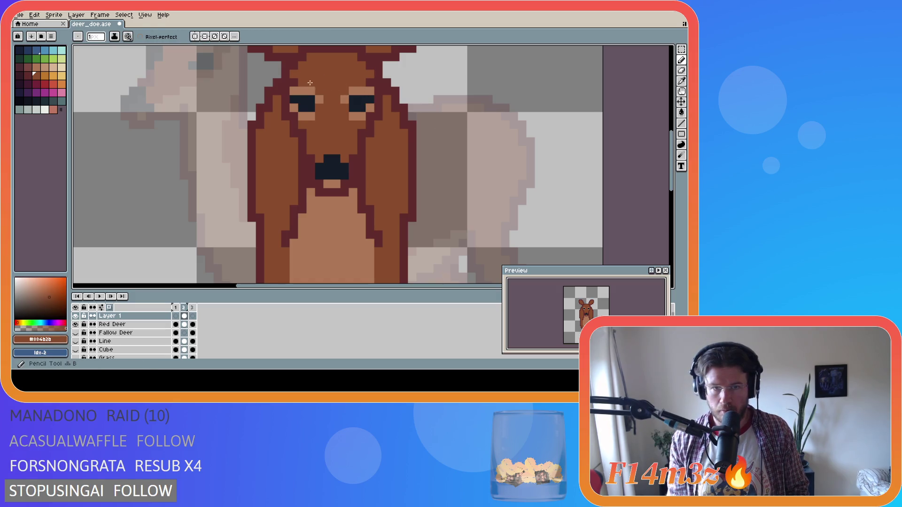
key("ctrl+s")
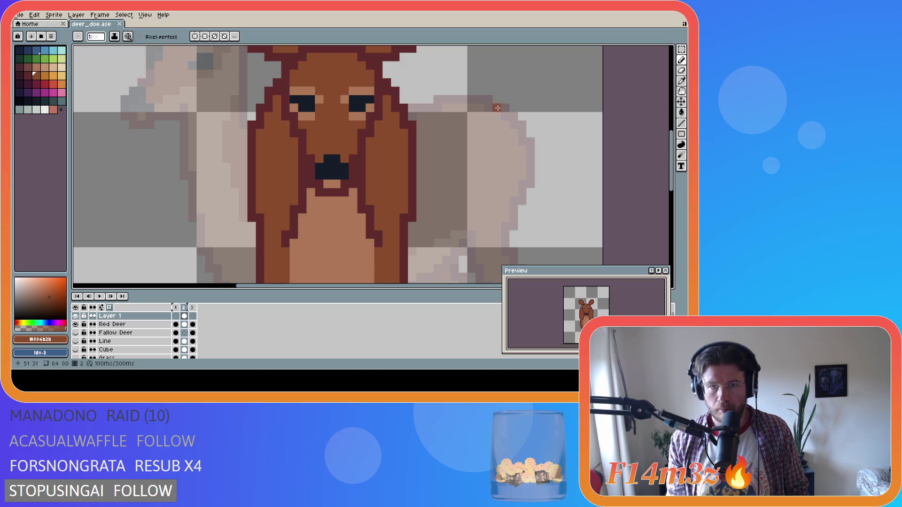
Select around the right ear and try a dark outline stroke, undoing it
scroll(673, 148, "up", 3)
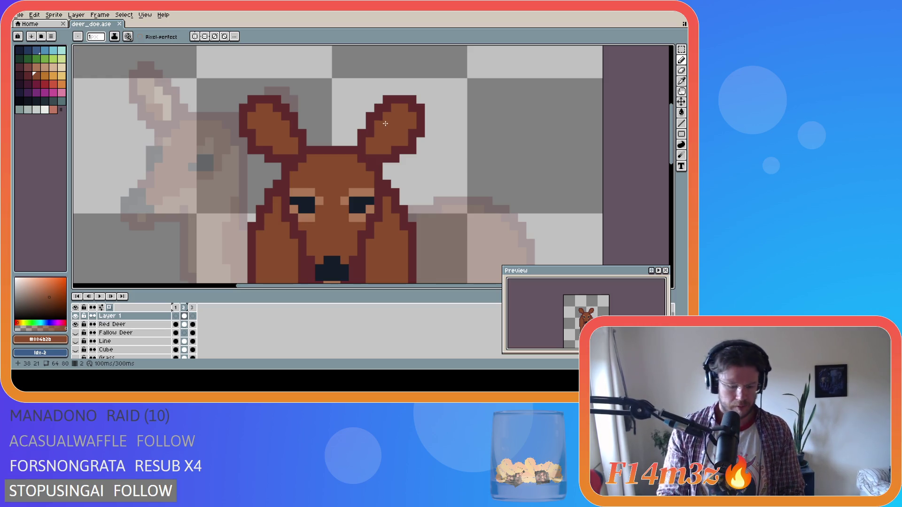
key("m")
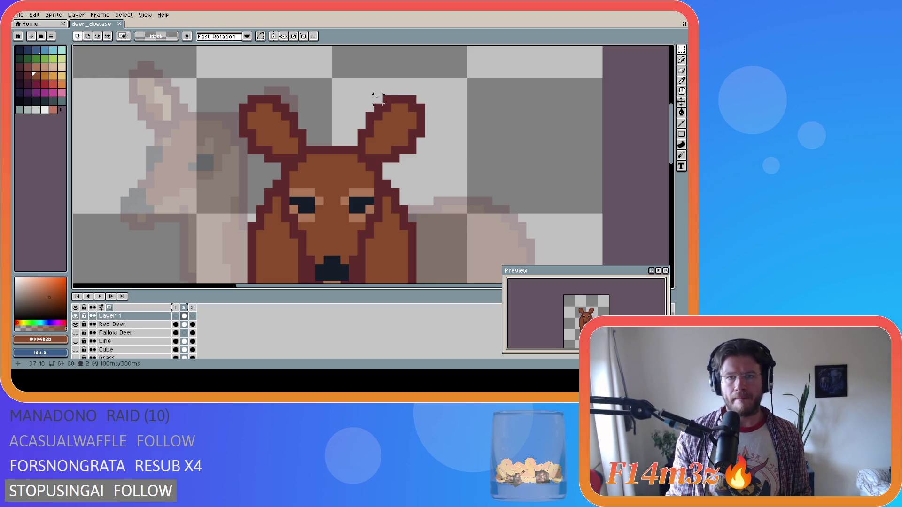
mouse_move(370, 91)
left_mouse_down()
mouse_move(429, 133)
mouse_move(417, 115)
left_mouse_up()
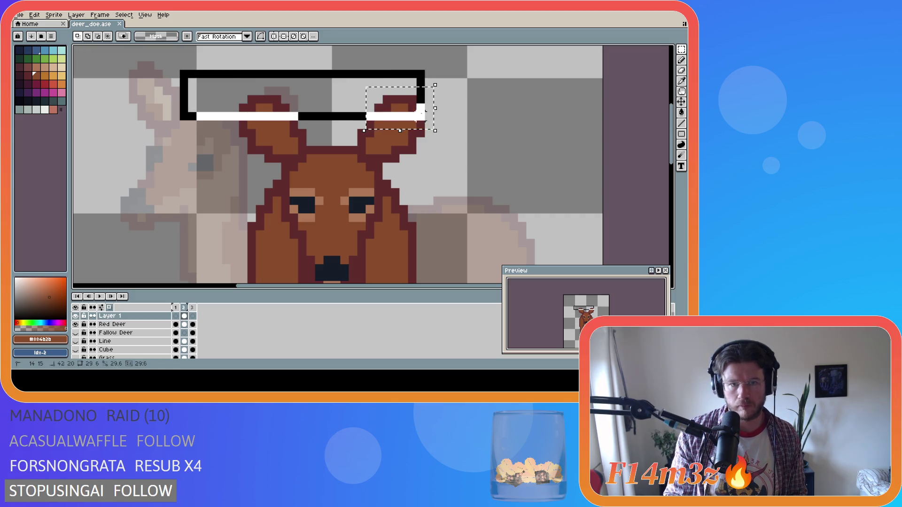
key("ctrl+z")
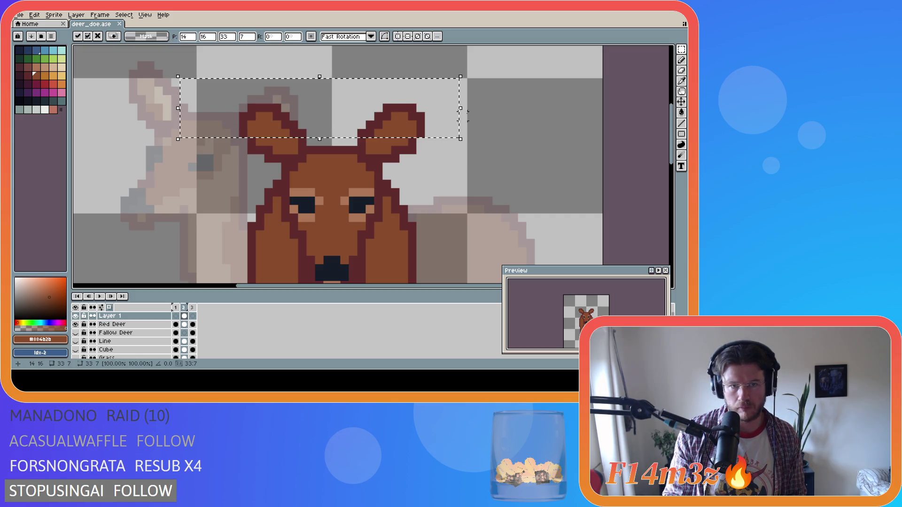
left_click(479, 107)
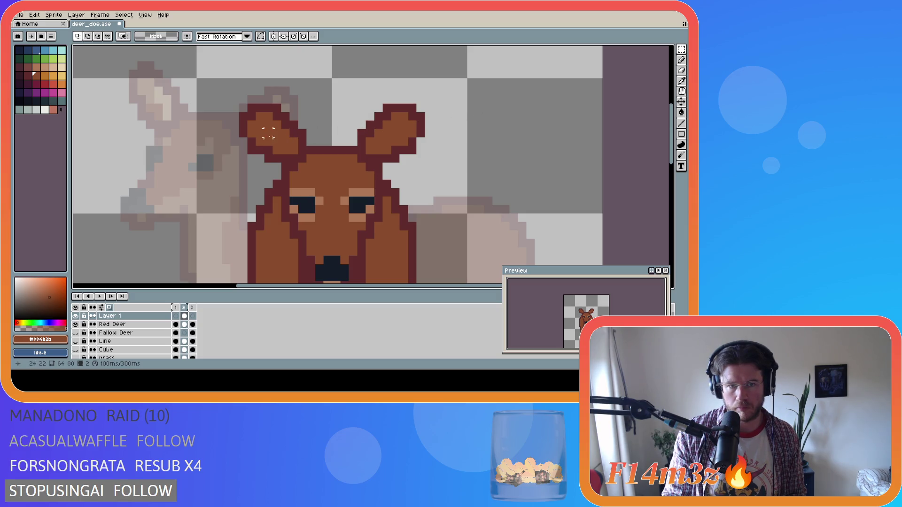
key("b")
left_click(256, 135, "alt")
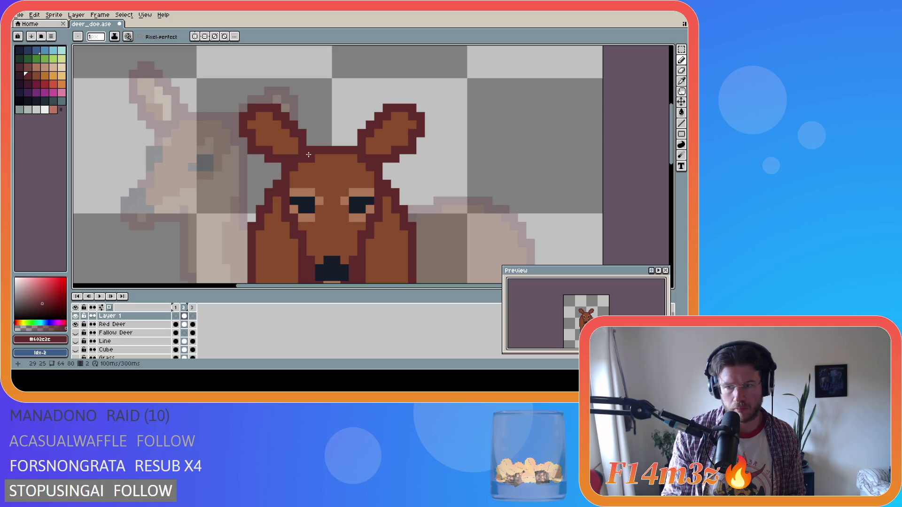
key("ctrl+z")
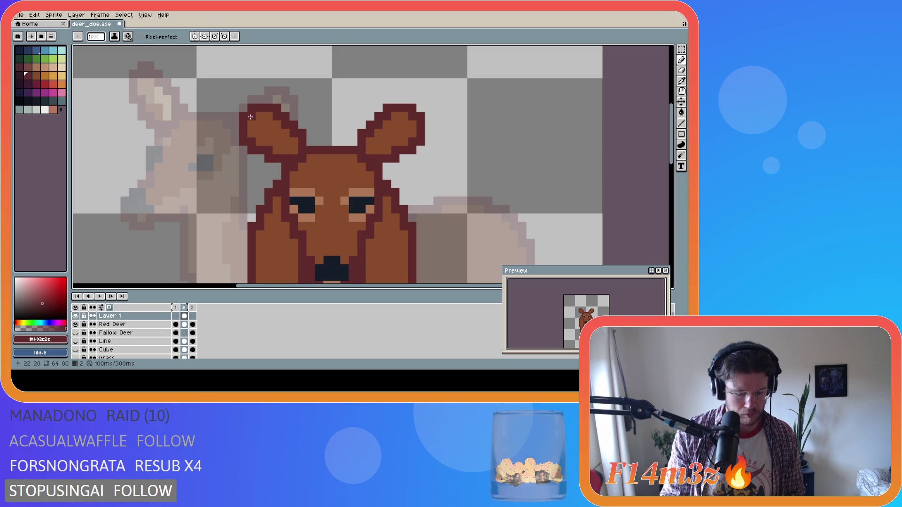
Select both ears, nudge them down one pixel, and undo the extra move
key("m")
mouse_move(239, 103)
left_mouse_down()
mouse_move(443, 147)
mouse_move(372, 150)
mouse_move(368, 163)
left_mouse_up()
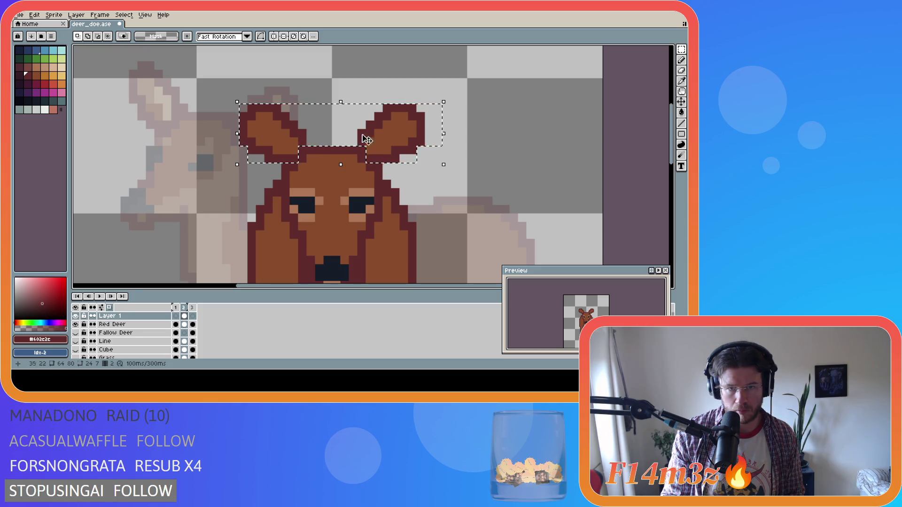
left_click(392, 148)
key("Down")
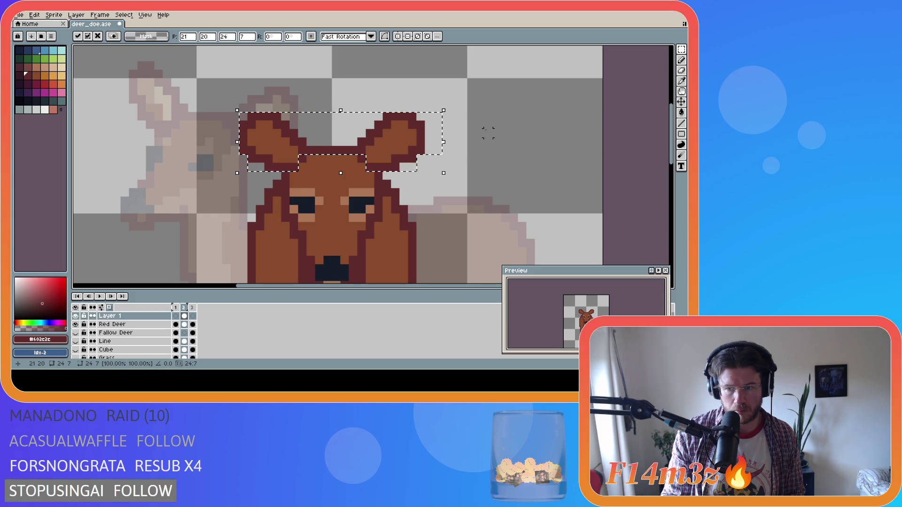
key("ctrl+d")
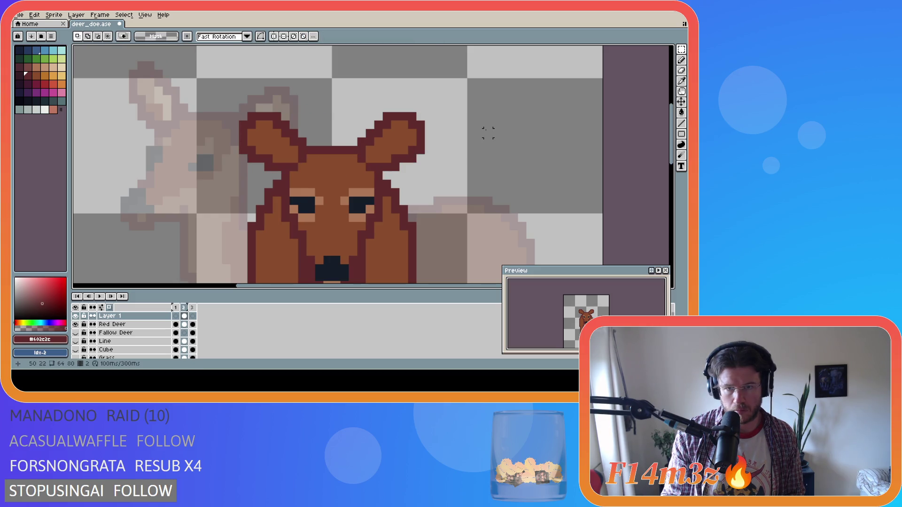
key("ctrl+z")
key("ctrl+z")
key("ctrl+z")
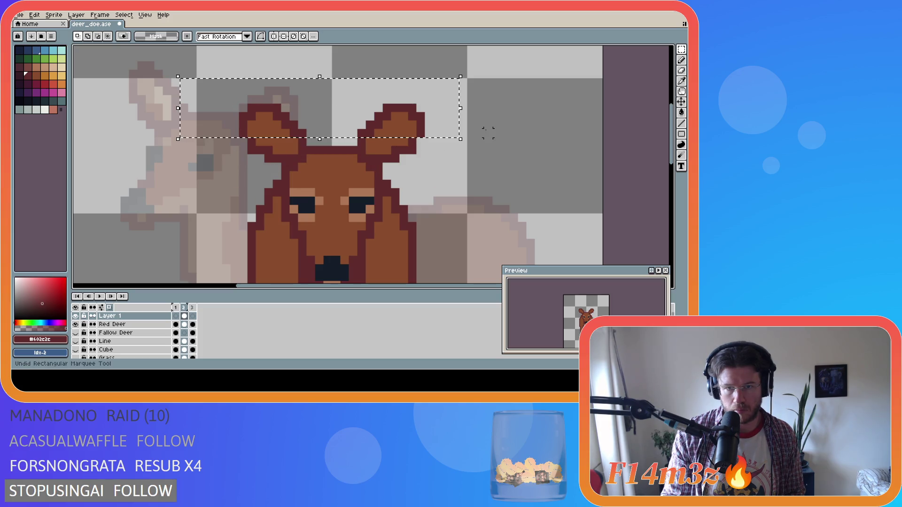
Paint an ear-brown pixel between the ears and save the sprite
key("ctrl+d")
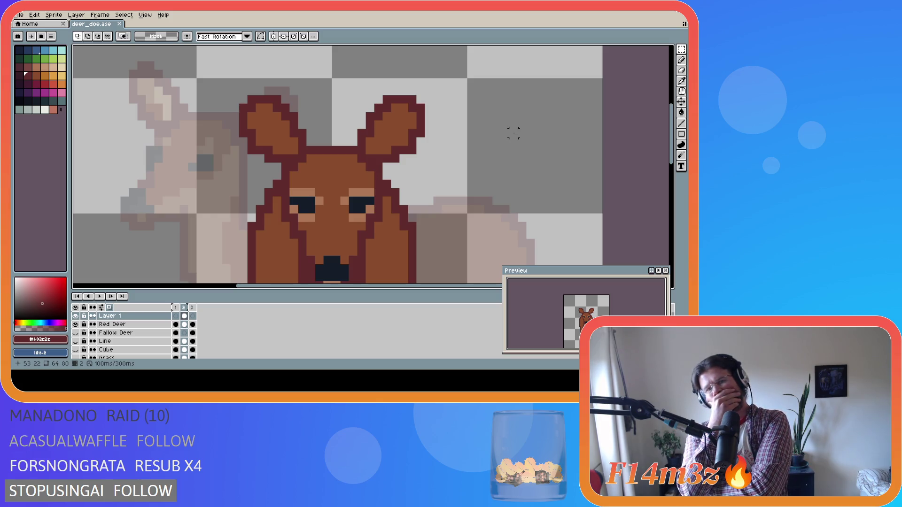
key("i")
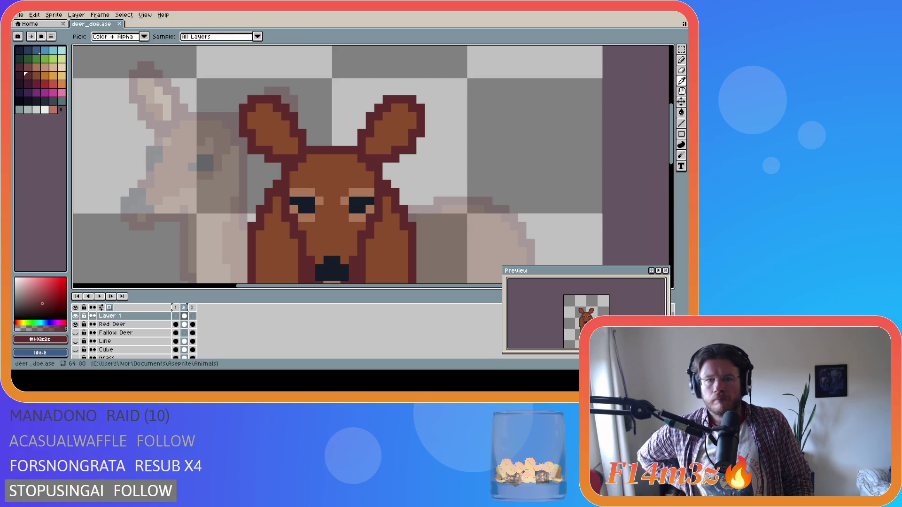
key("m")
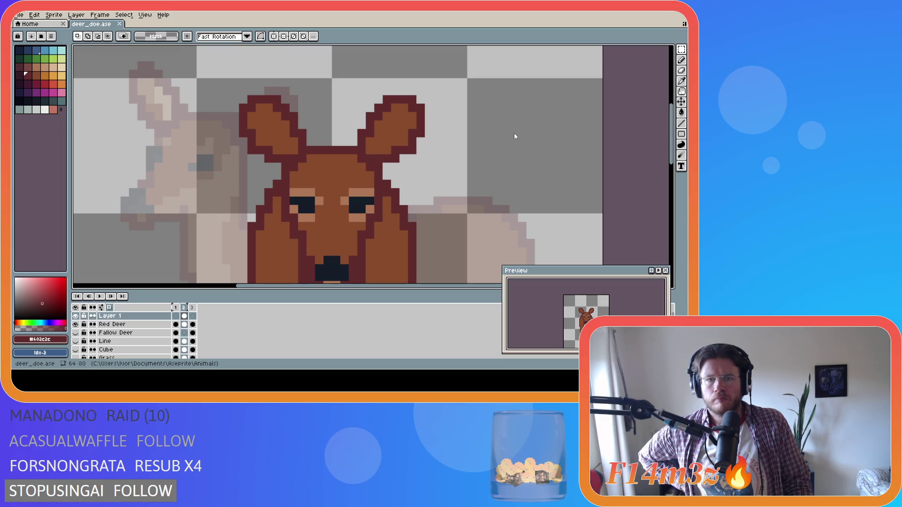
key("i")
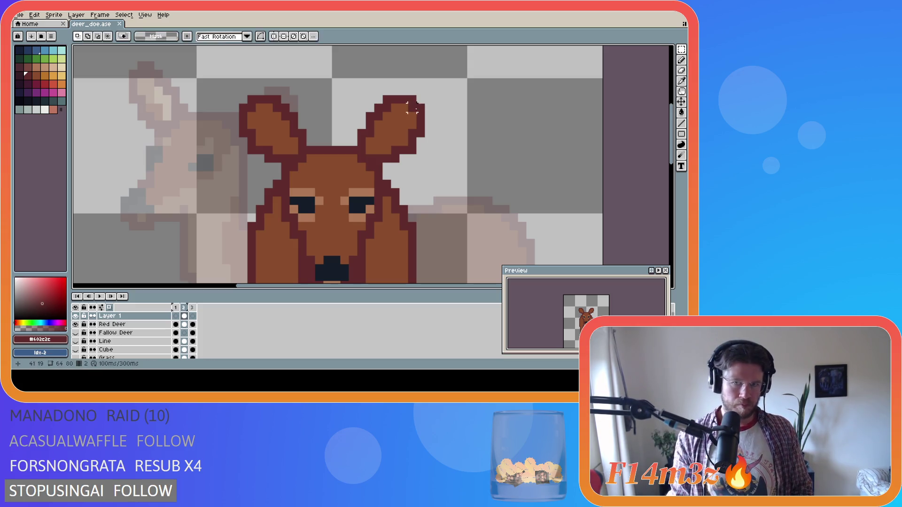
key("b")
left_click(412, 116, "alt")
left_click(320, 140)
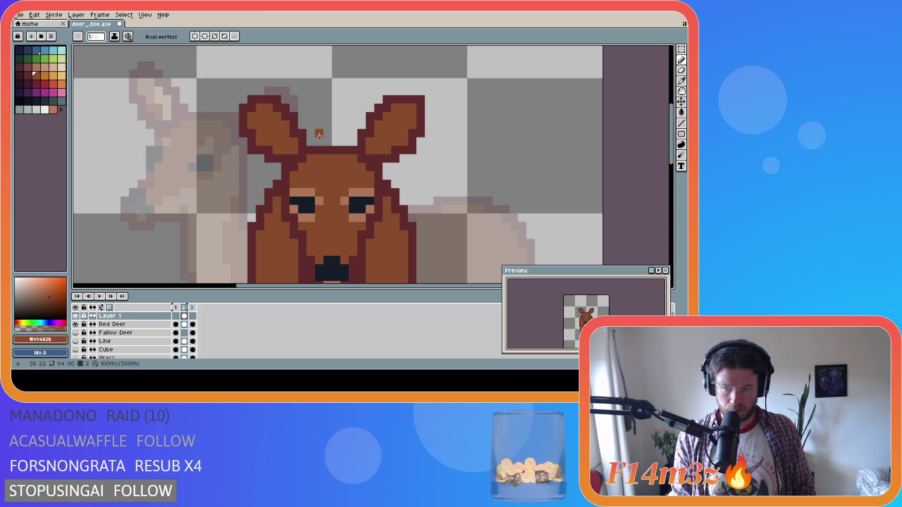
key("ctrl+s")
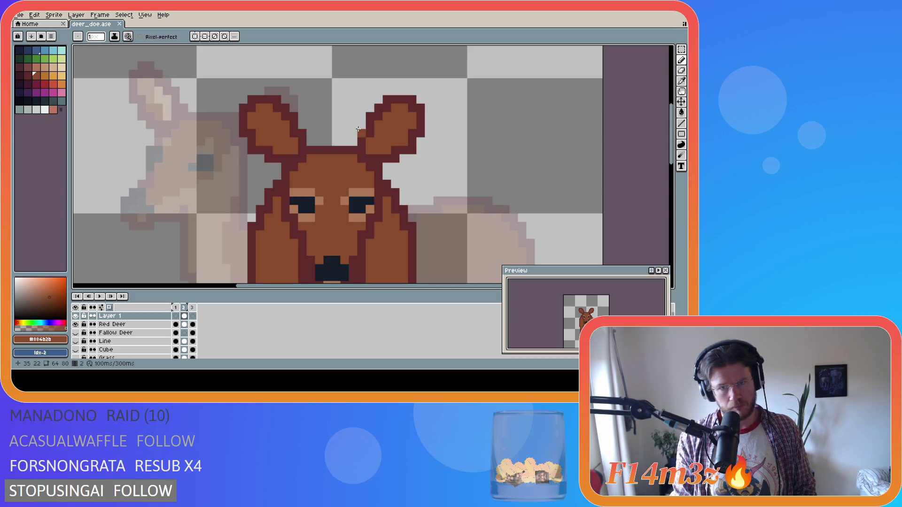
Select the pixels beside the right ear's tip and sample the dark outline colour
key("m")
mouse_move(427, 141)
left_mouse_down()
mouse_move(420, 96)
mouse_move(408, 95)
left_mouse_up()
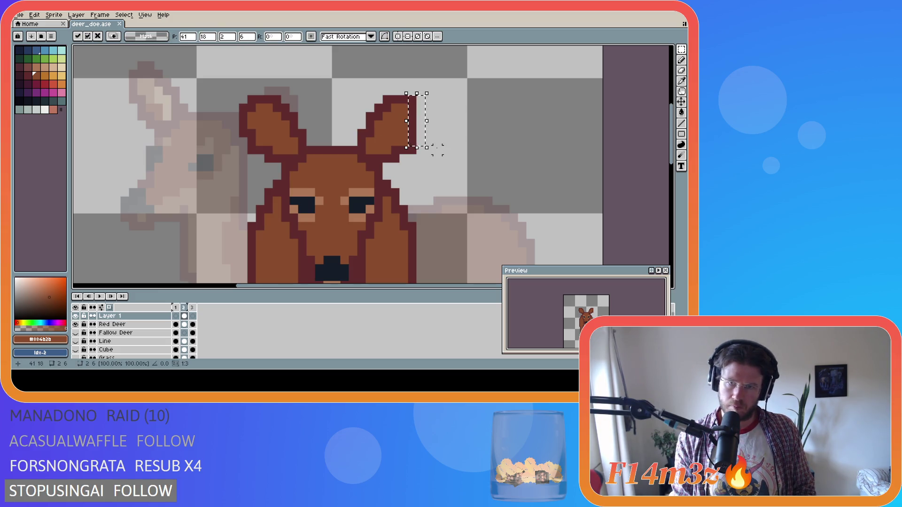
key("ctrl+d")
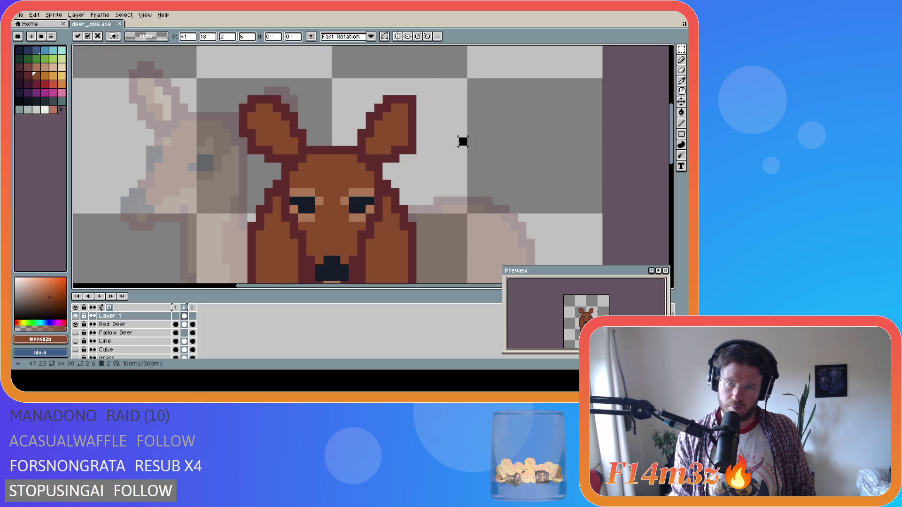
key("e")
left_click(408, 141, "alt")
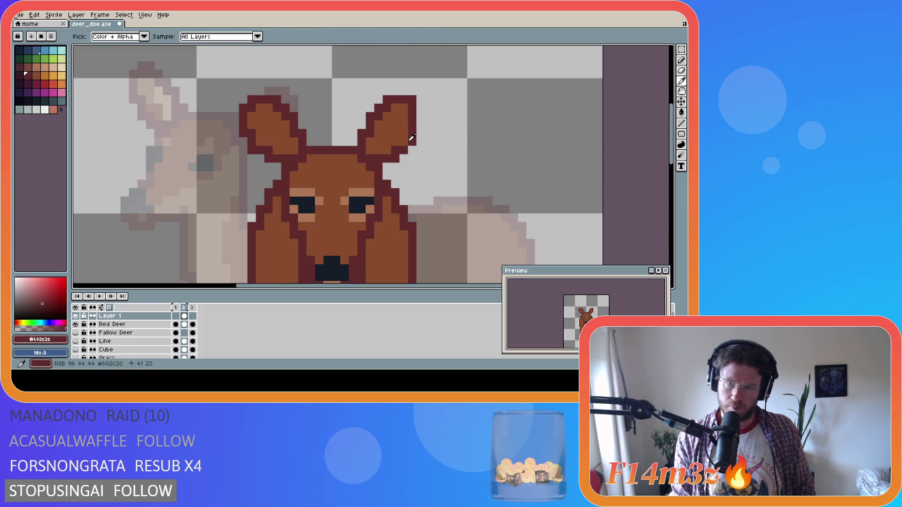
key("b")
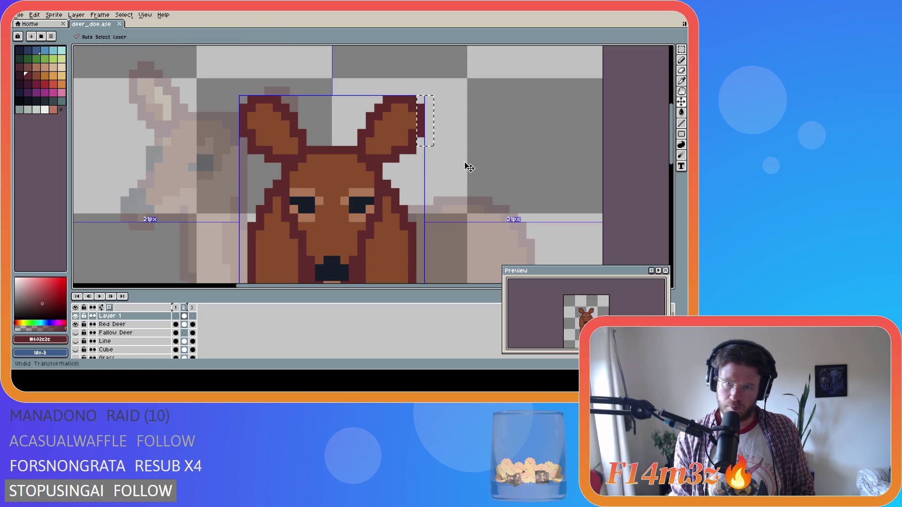
key("b")
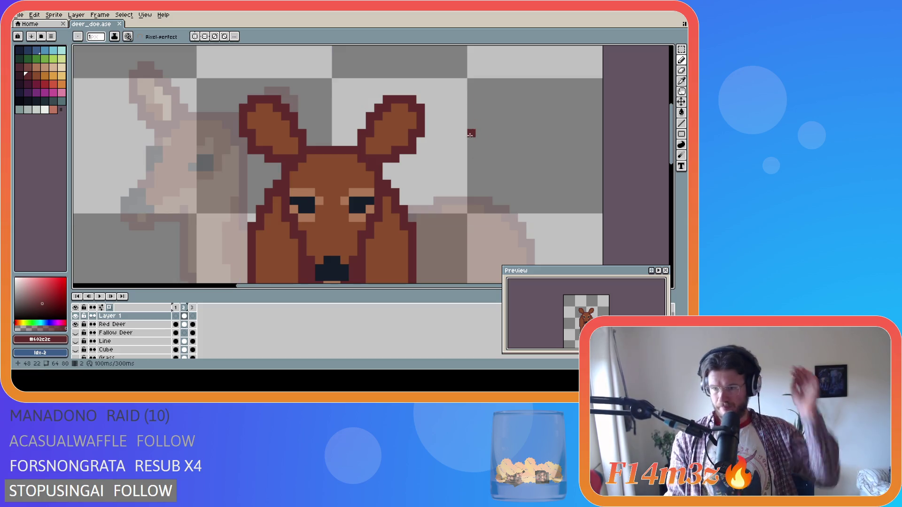
key("i")
key("b")
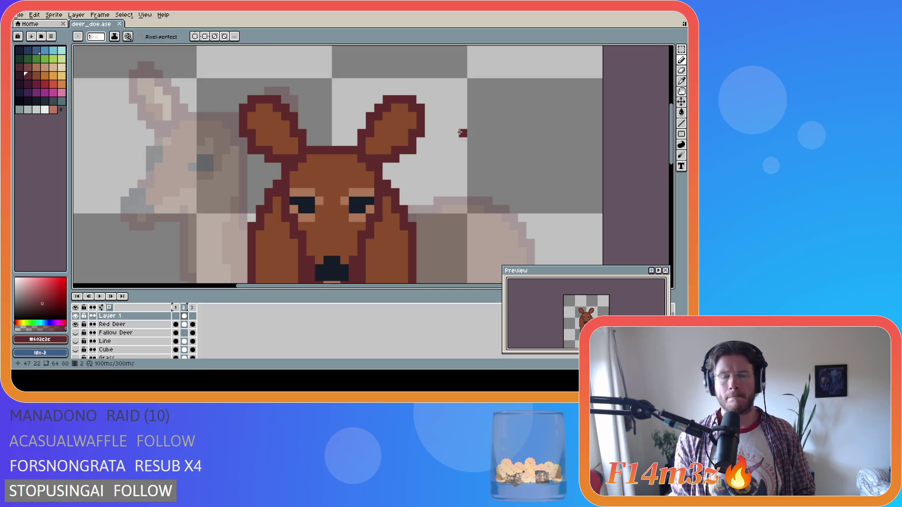
Select the right ear's tip, then add a dark outline pixel beside it
key("m")
left_click_drag(431, 88, 409, 118)
key("ctrl+d")
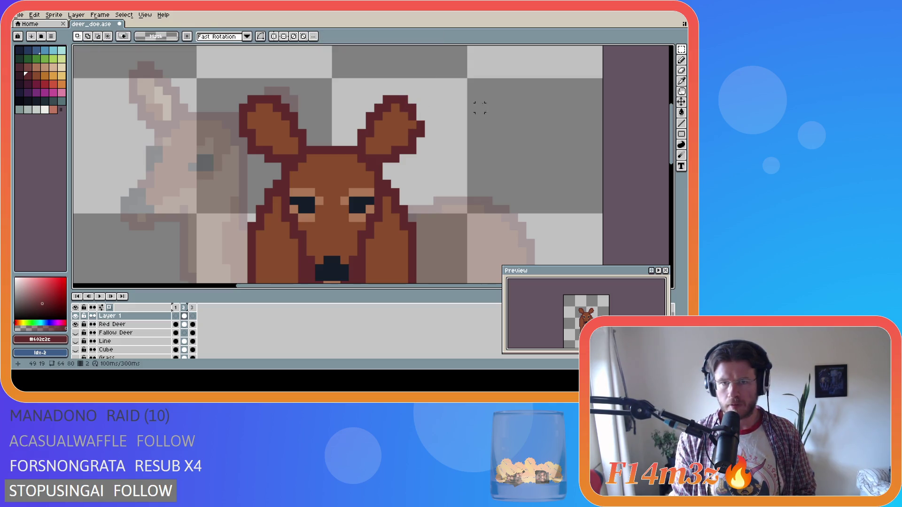
key("b")
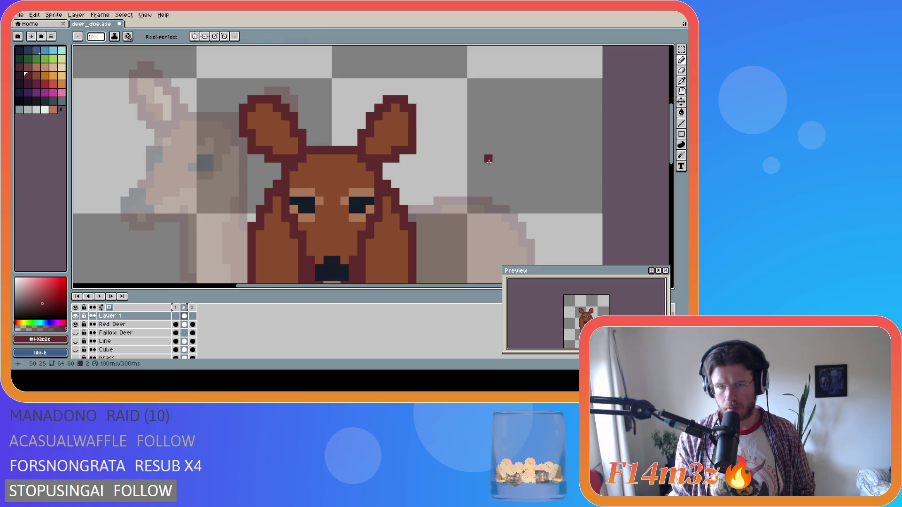
key("e")
key("b")
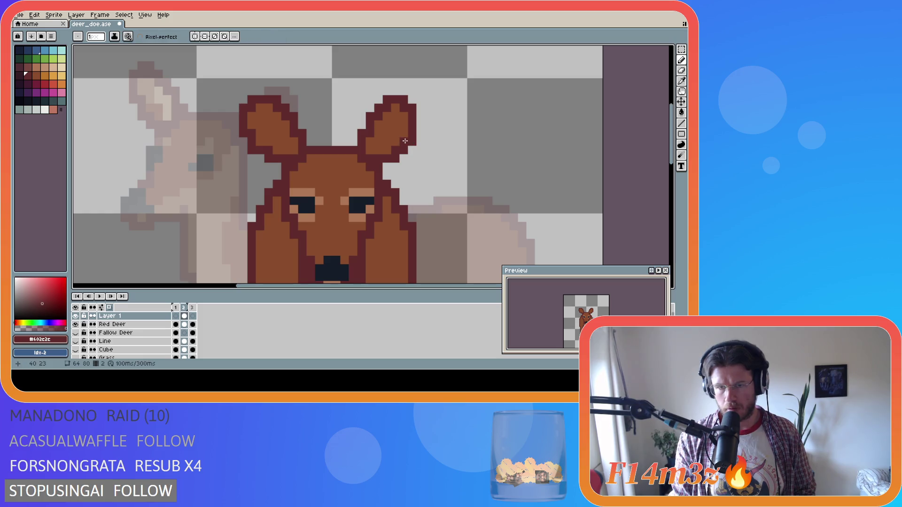
left_click(459, 161)
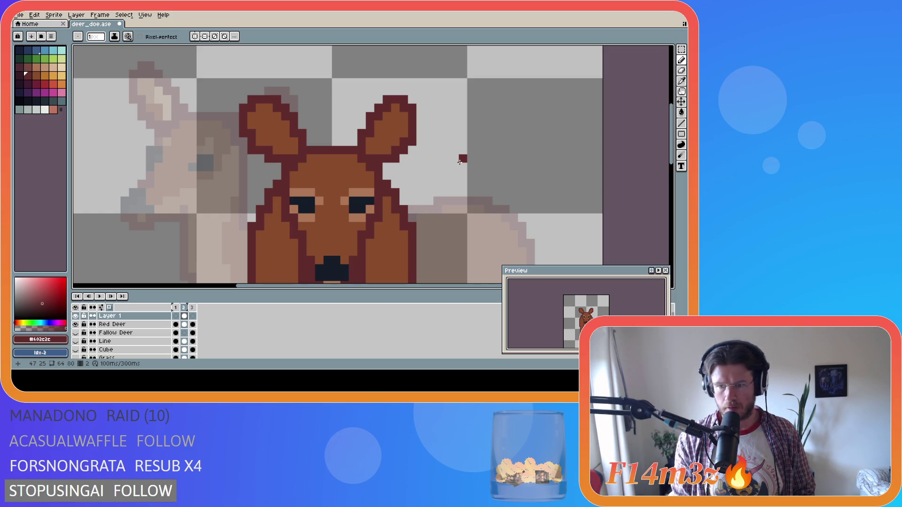
Select a 3x5 block of the right ear, then clear that selection
key("m")
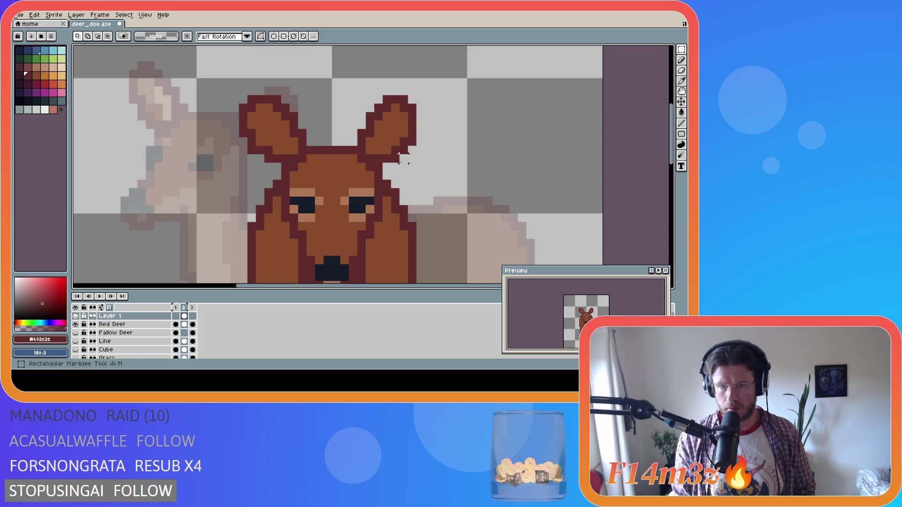
left_click_drag(412, 133, 395, 167)
left_click(438, 157)
key("b")
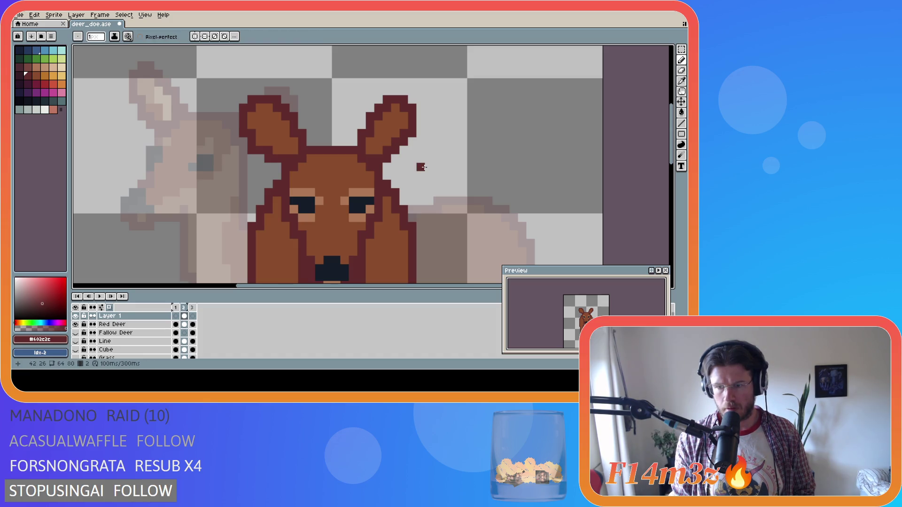
key("ctrl+z")
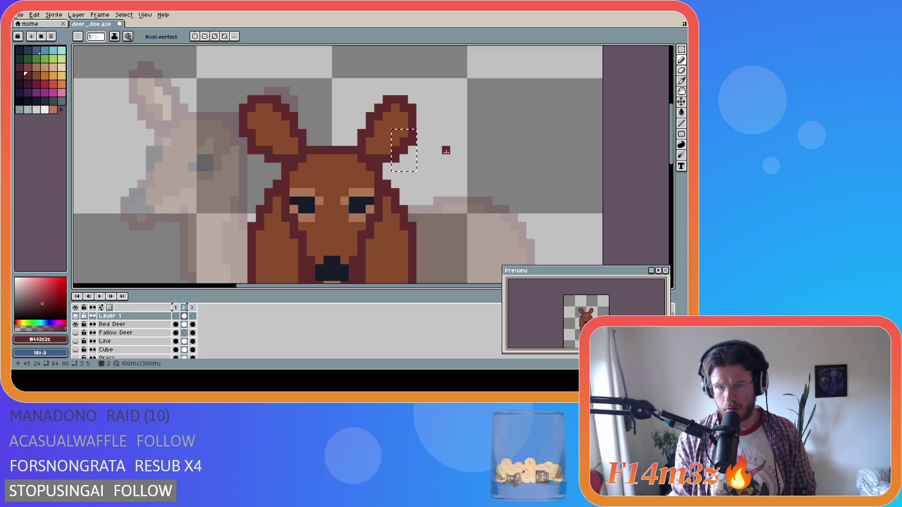
key("m")
left_click(454, 155)
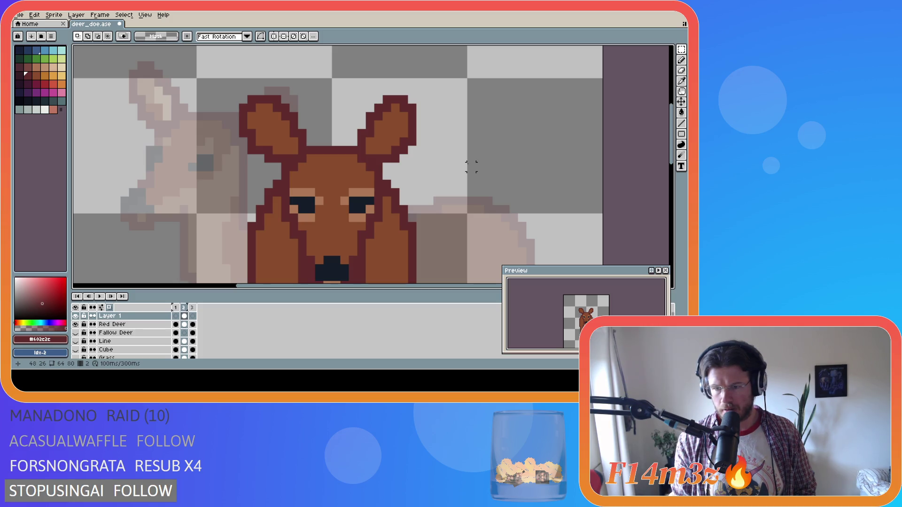
Sample colours and select small areas beside and over the right ear, then deselect
key("i")
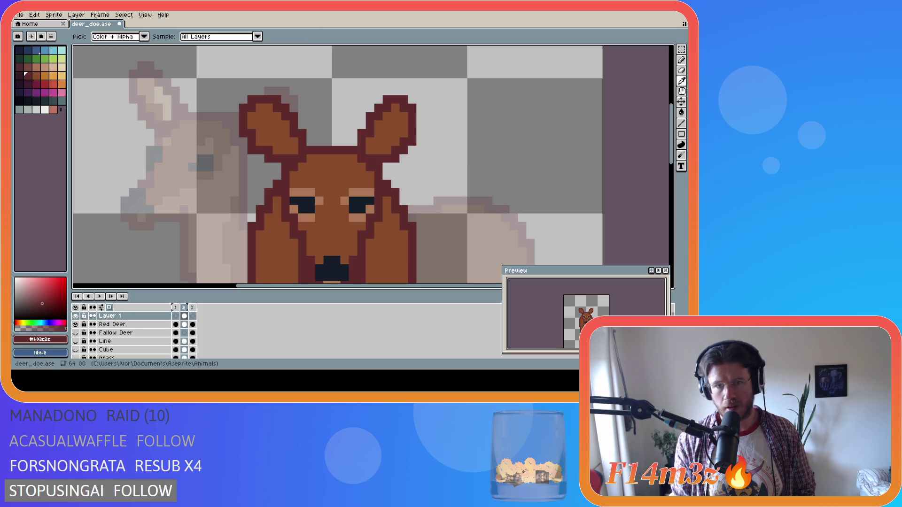
key("m")
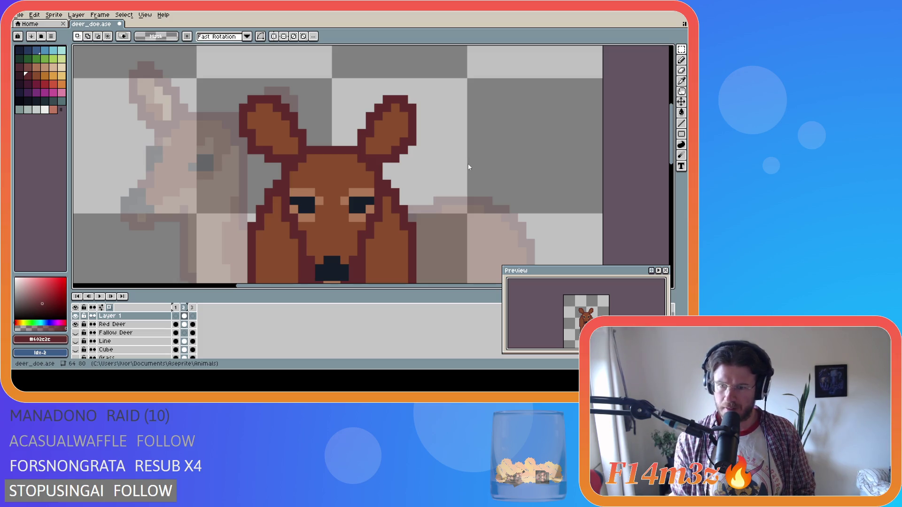
key("i")
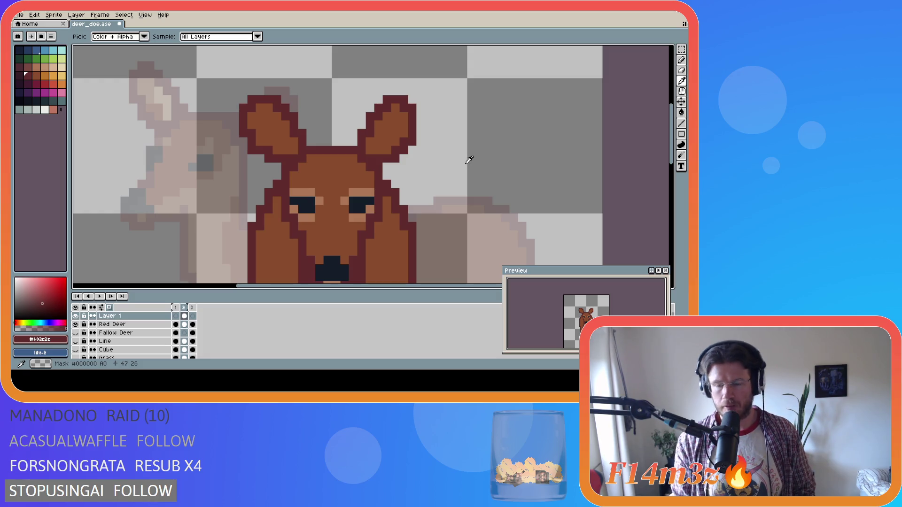
key("m")
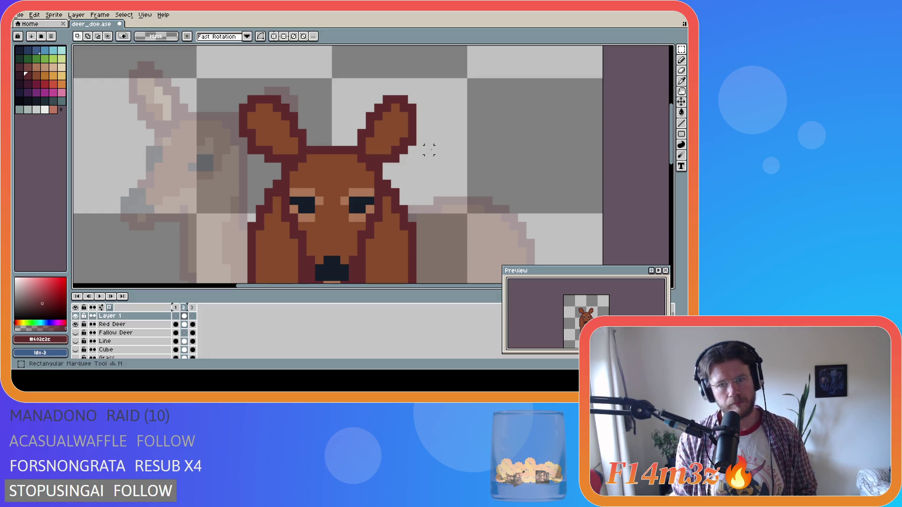
mouse_move(420, 150)
left_mouse_down()
mouse_move(408, 131)
mouse_move(414, 141)
mouse_move(420, 133)
left_mouse_up()
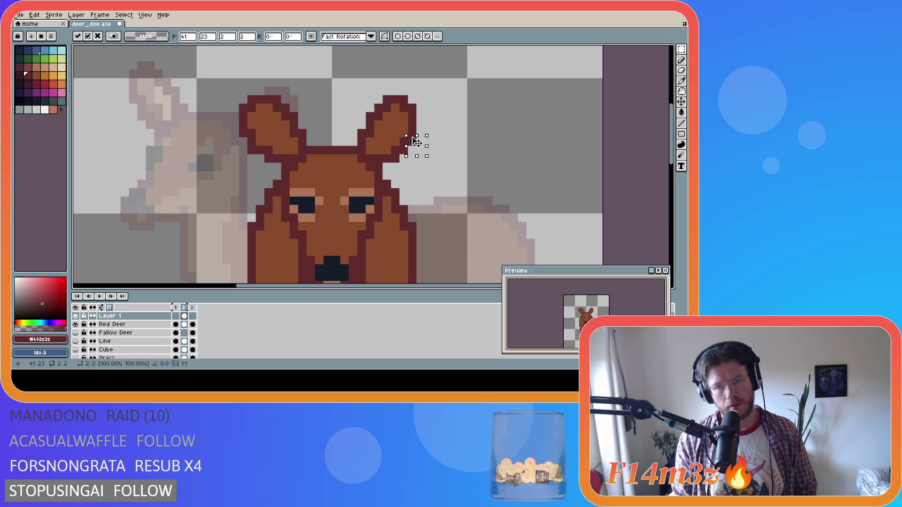
key("b")
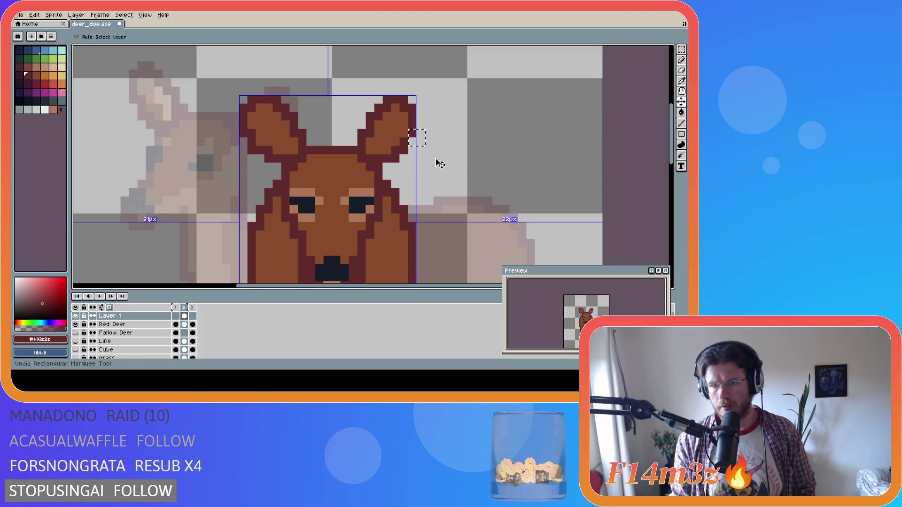
key("ctrl+shift+d")
key("m")
left_click_drag(429, 167, 389, 123)
left_click(403, 158)
left_click(480, 149)
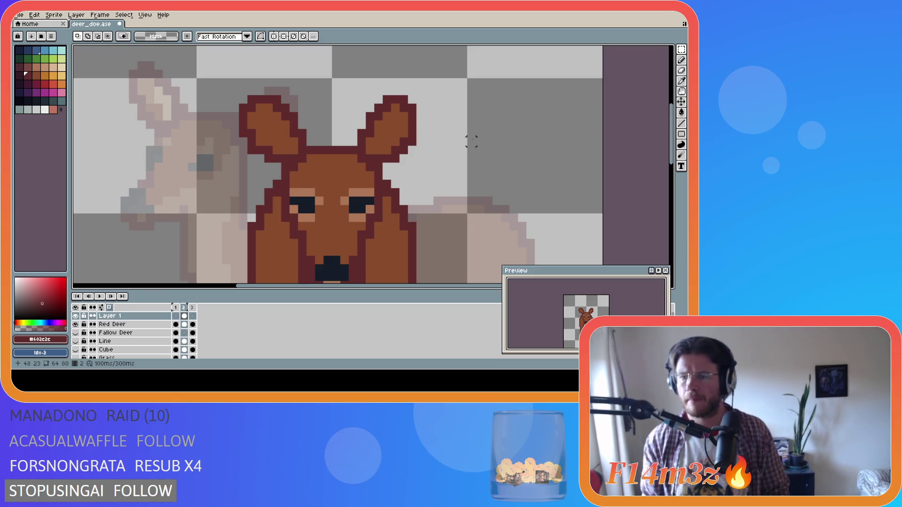
Pick the ear's brown and fill the notch at the top of the right ear
key("i")
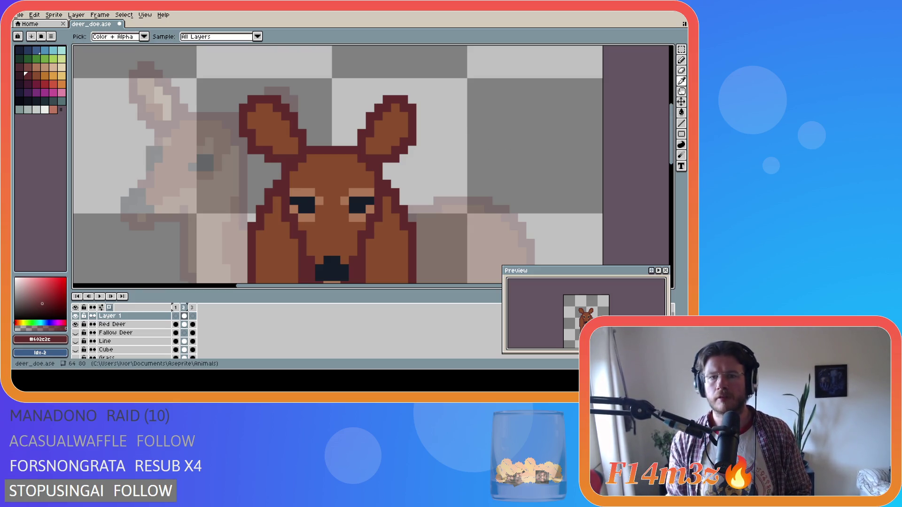
key("m")
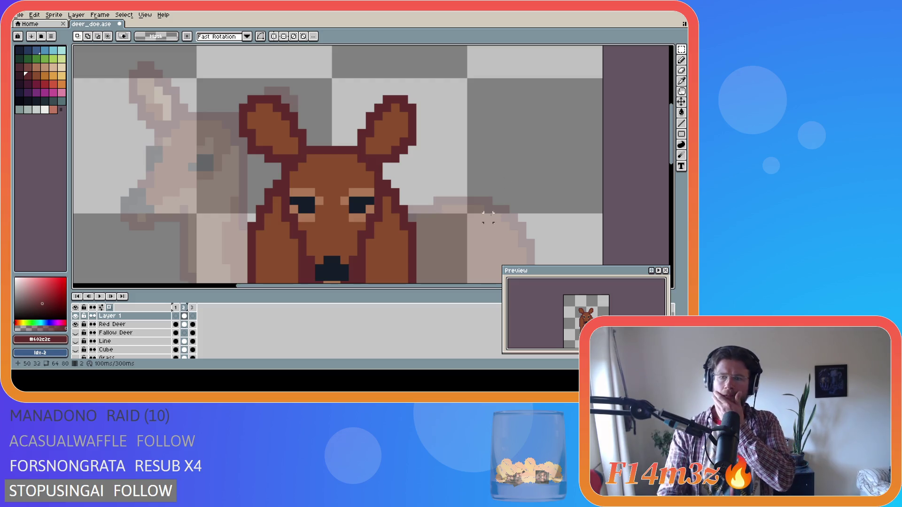
key("e")
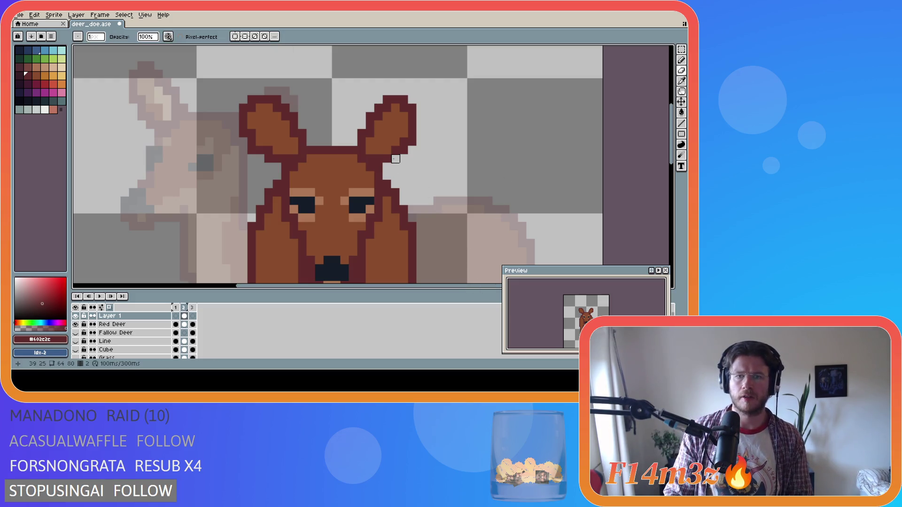
key("b")
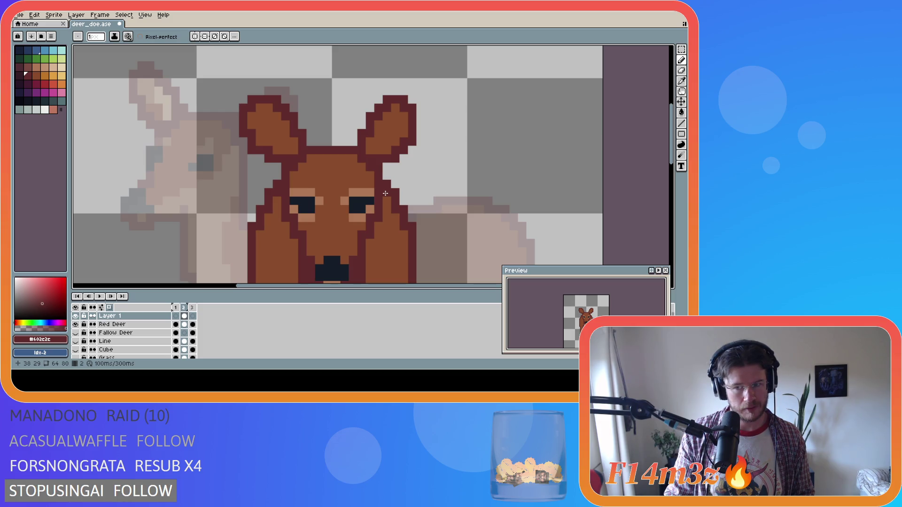
key("i")
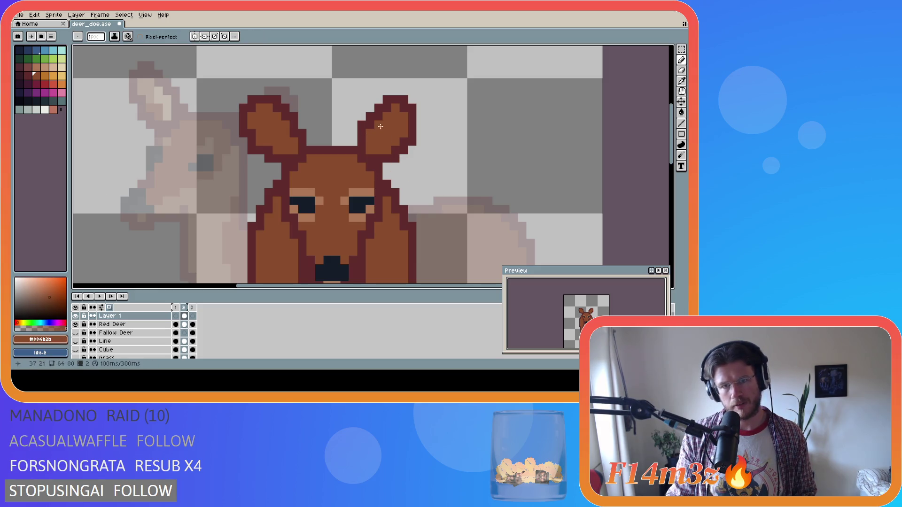
left_click(379, 117)
key("b")
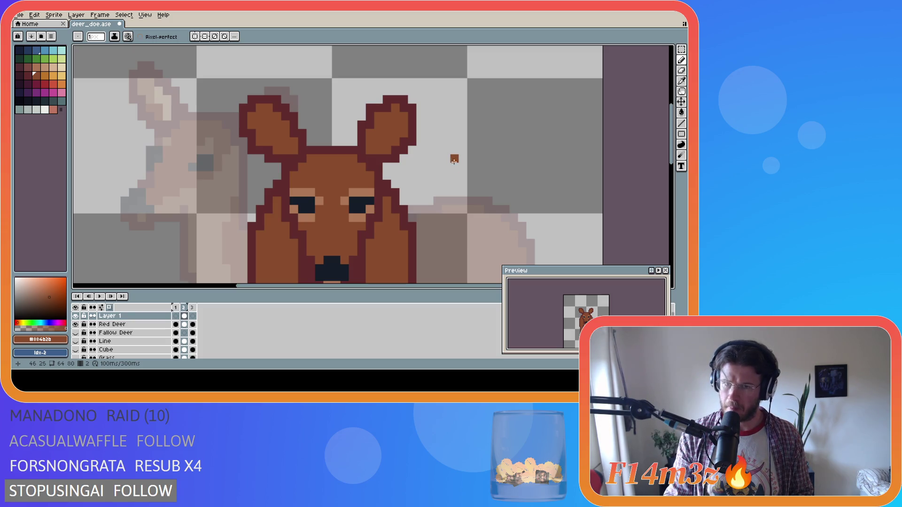
left_click(379, 99)
left_click(382, 100, "alt")
left_click(387, 110, "alt")
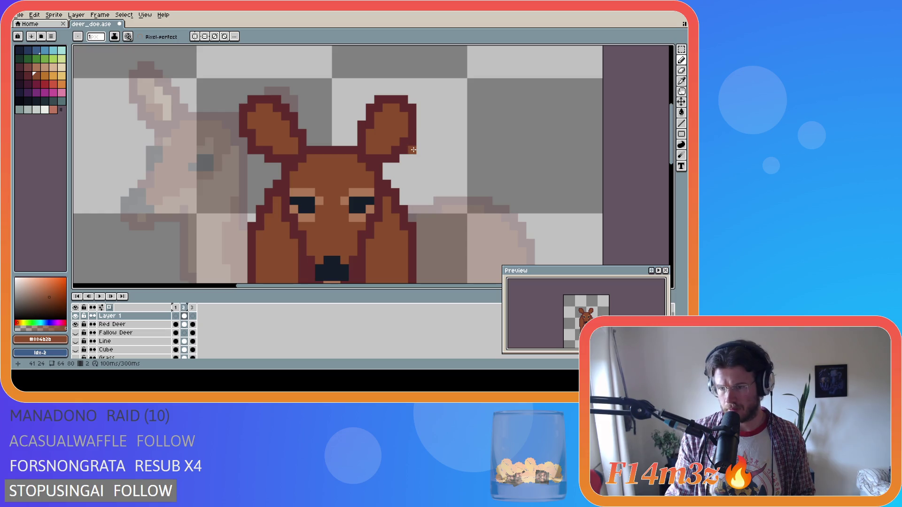
Pick the dark outline colour and add a dark red pixel beside the right ear
key("i")
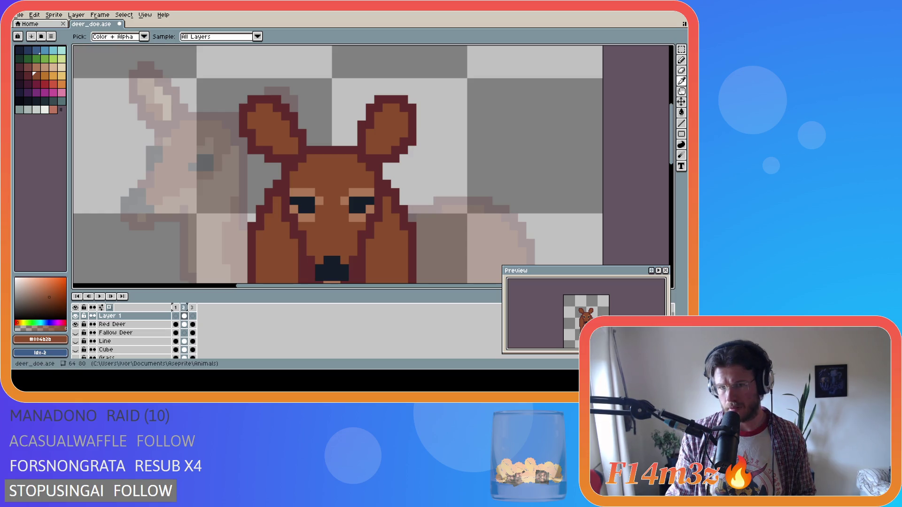
key("b")
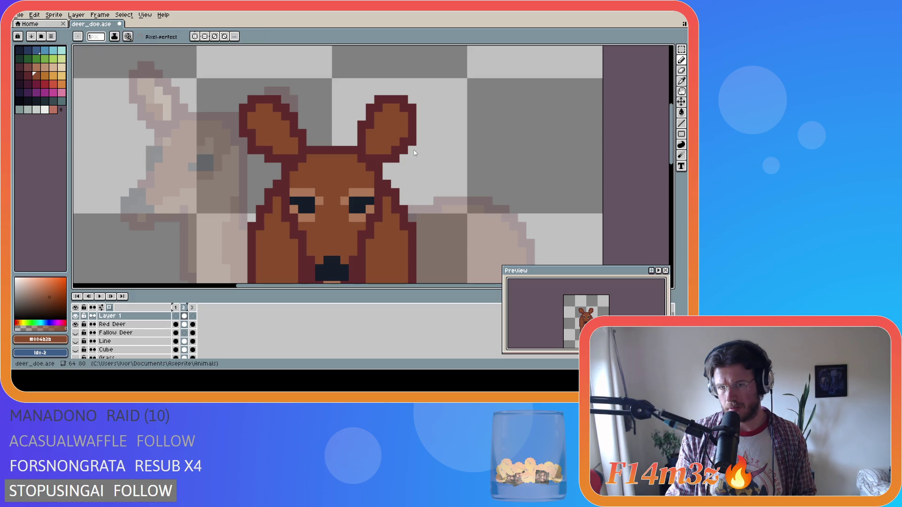
key("i")
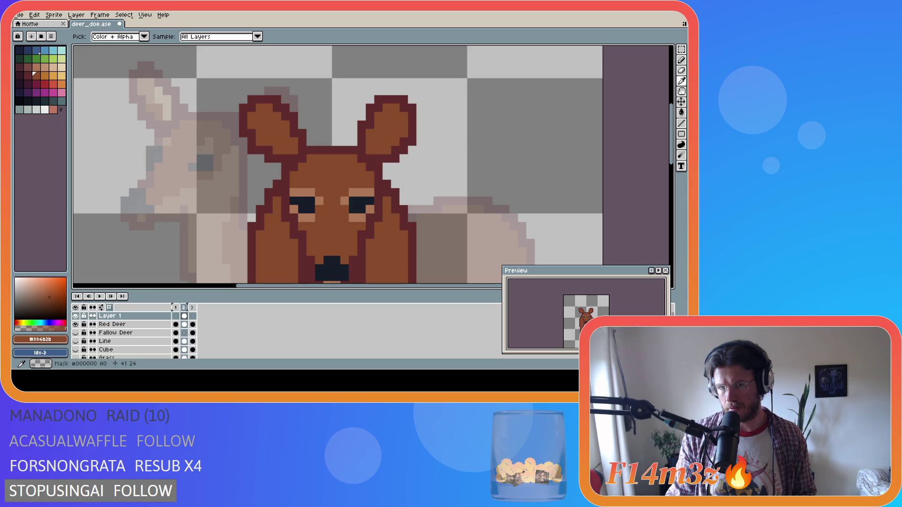
left_click(413, 142)
key("e")
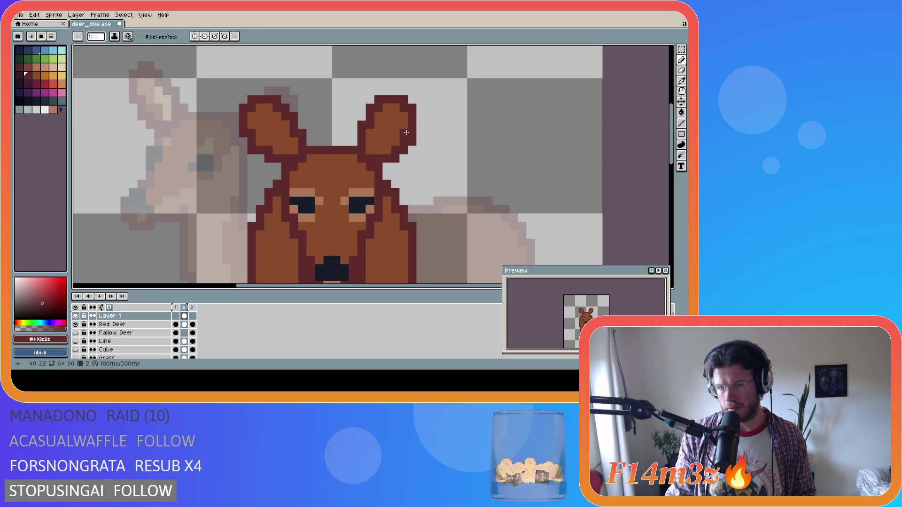
key("e")
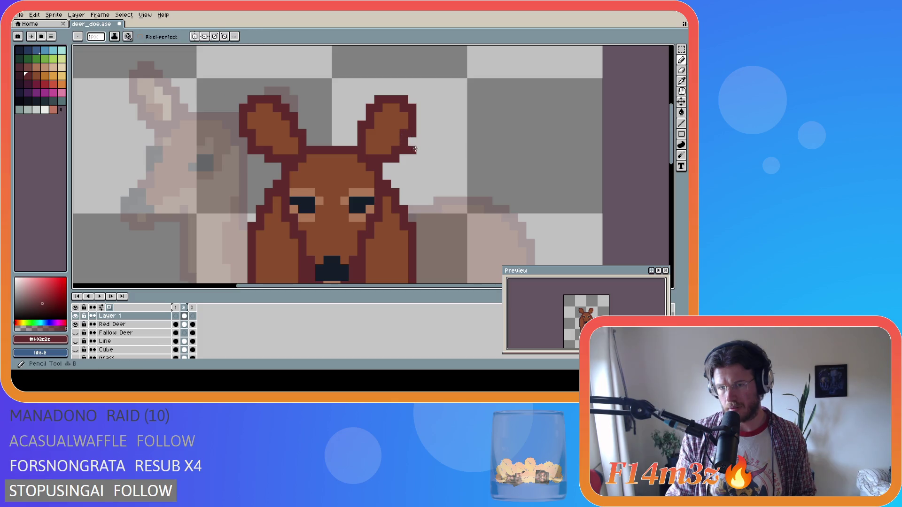
key("e")
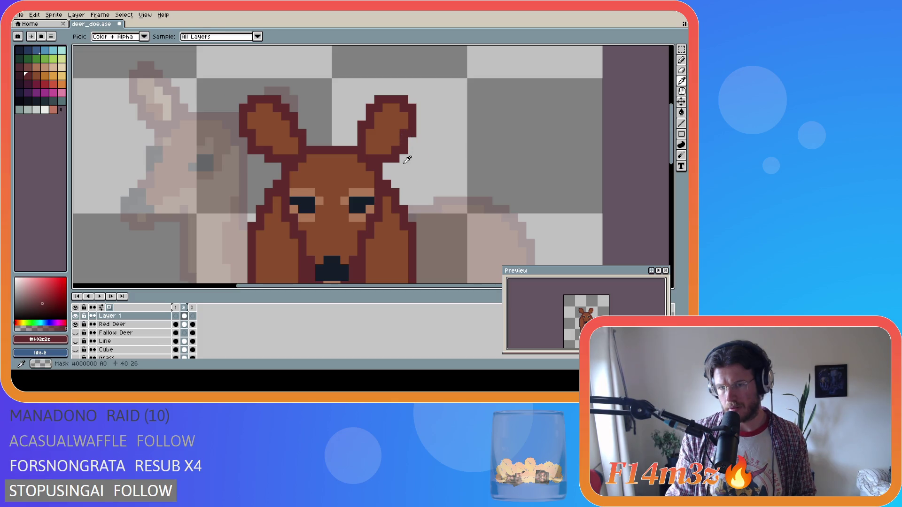
key("b")
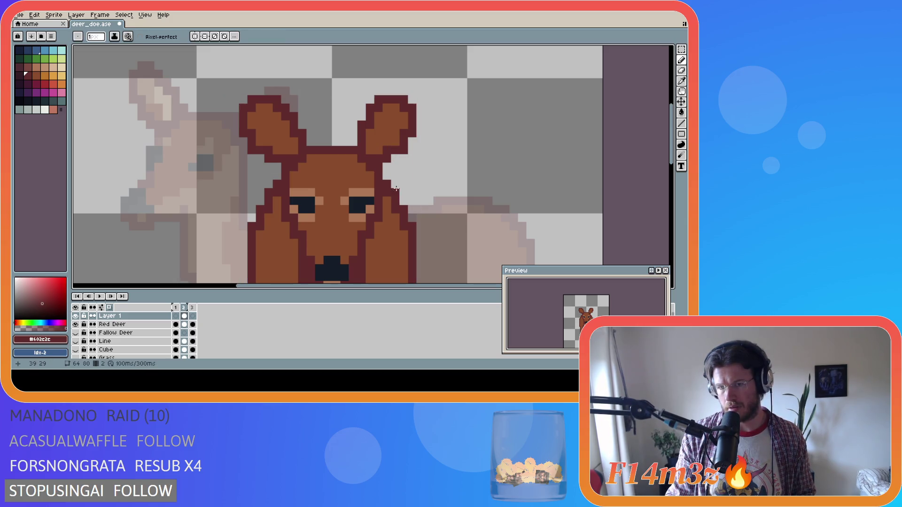
key("e")
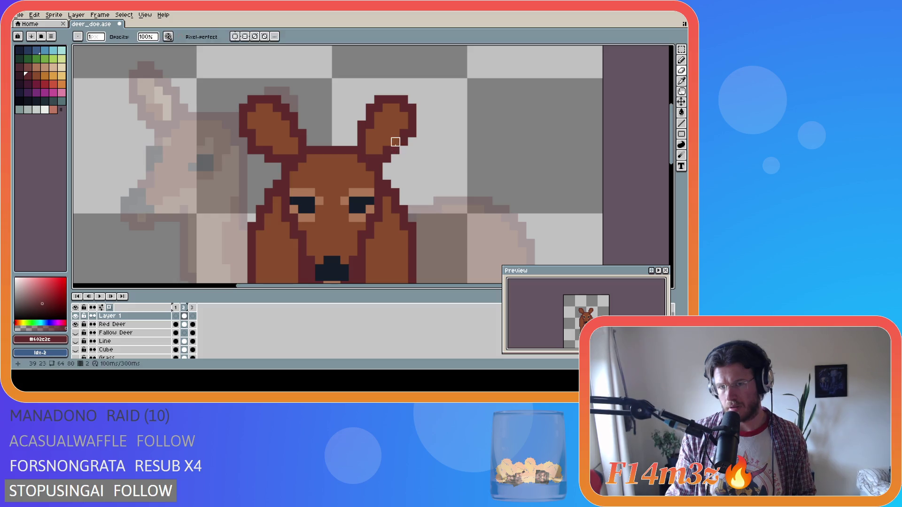
key("b")
key("ctrl+z")
key("ctrl+z")
key("ctrl+z")
left_click(428, 167)
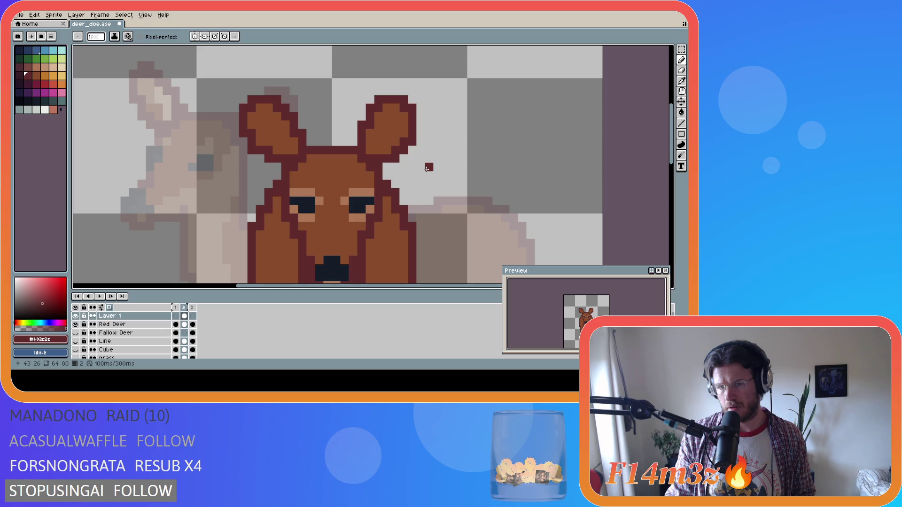
Select the right ear, shift it down, and commit the move
key("m")
mouse_move(347, 86)
left_mouse_down()
mouse_move(427, 134)
mouse_move(413, 130)
left_mouse_up()
left_click(479, 125)
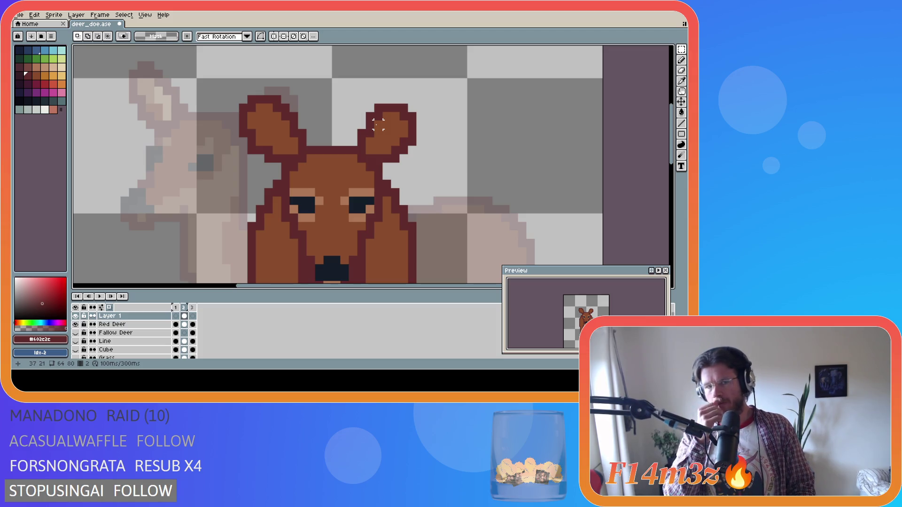
Undo three right-ear edits, redo the rounded outline, and reselect the right ear
key("ctrl+z")
key("ctrl+z")
key("ctrl+z")
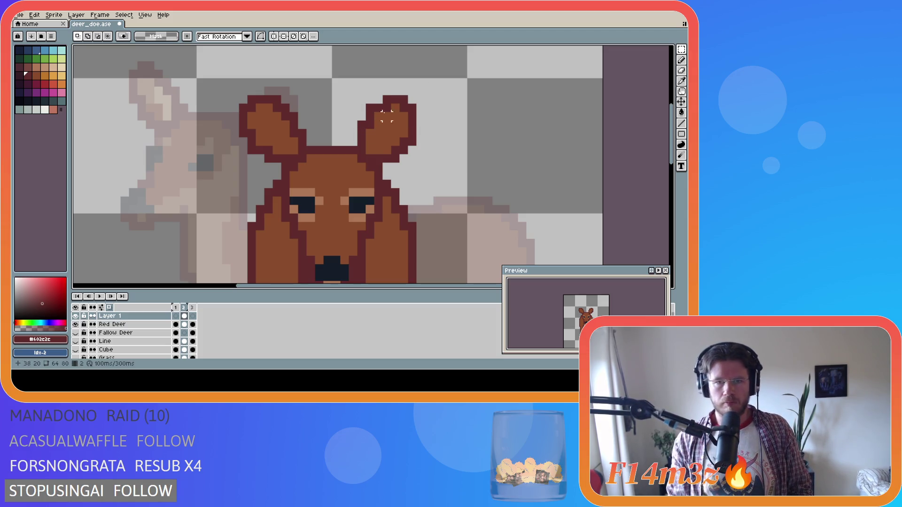
key("ctrl+z")
key("ctrl+z")
key("ctrl+z")
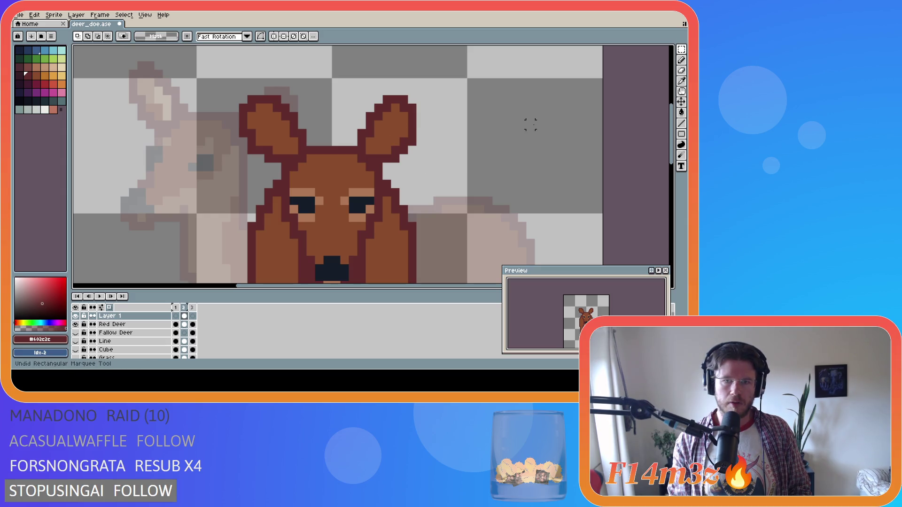
key("ctrl+z")
key("ctrl+z")
key("ctrl+z")
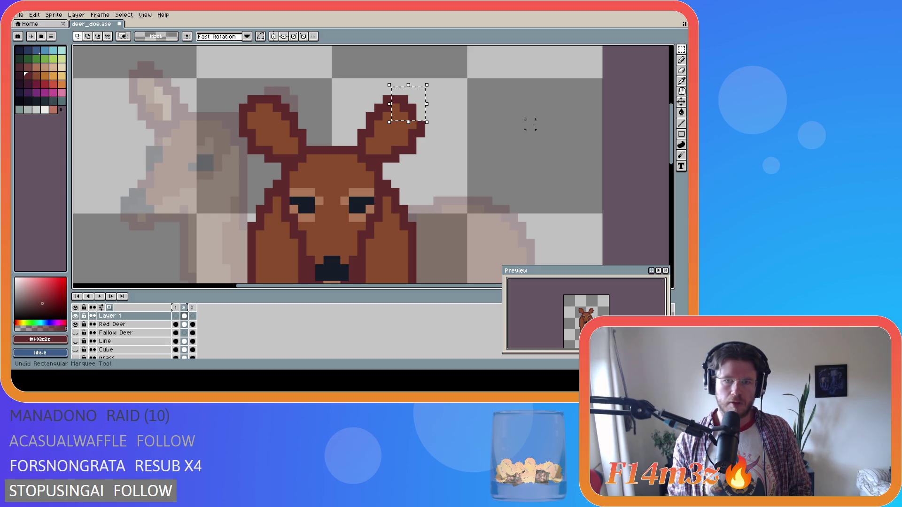
key("ctrl+y")
key("ctrl+y")
key("ctrl+y")
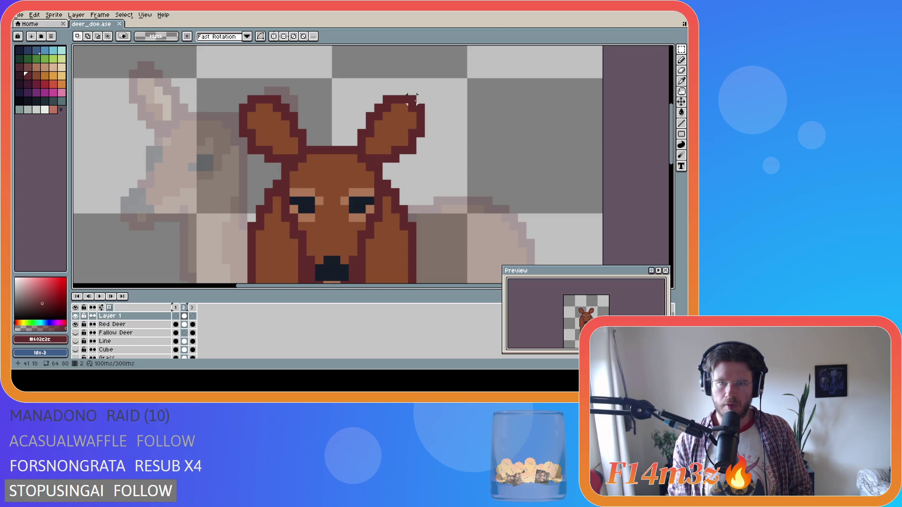
left_click_drag(421, 99, 356, 165)
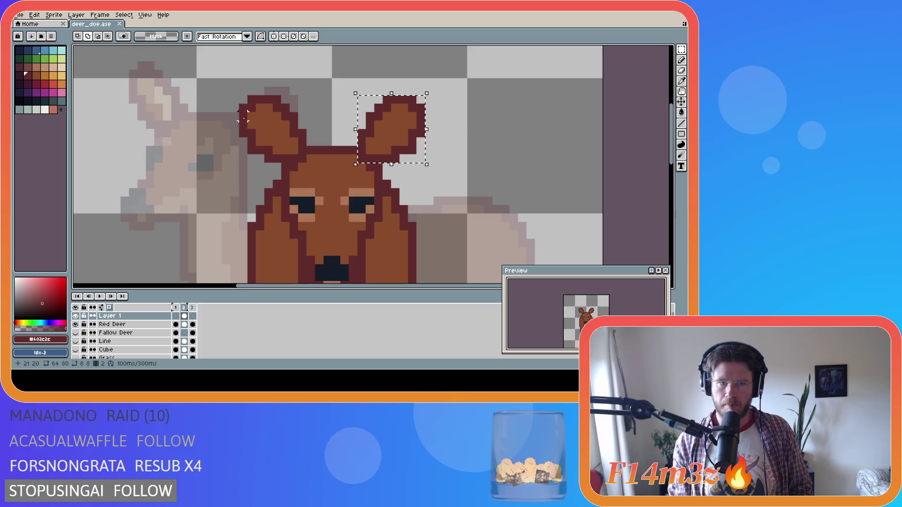
Add the left ear to the selection, move both ears down one pixel, and commit
mouse_move(238, 95)
left_mouse_down()
mouse_move(277, 153)
mouse_move(308, 164)
mouse_move(291, 147)
left_mouse_up()
left_click(291, 140)
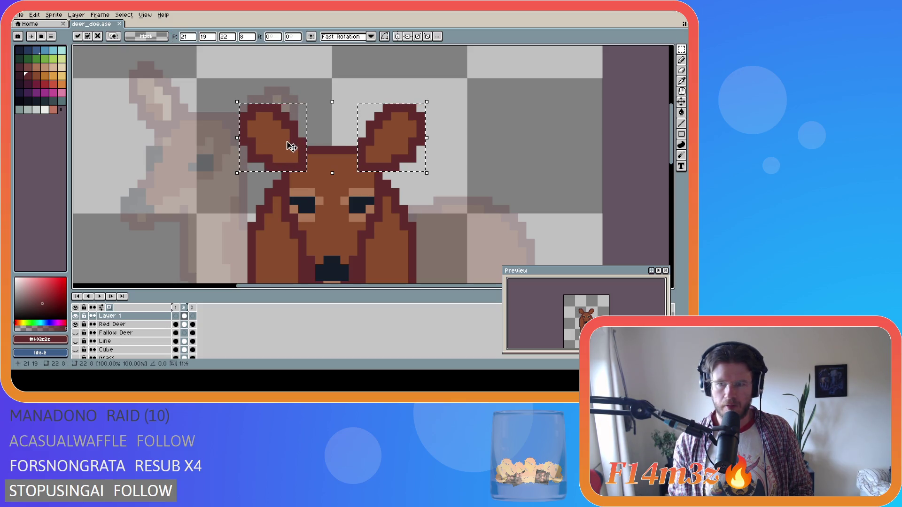
key("ctrl+z")
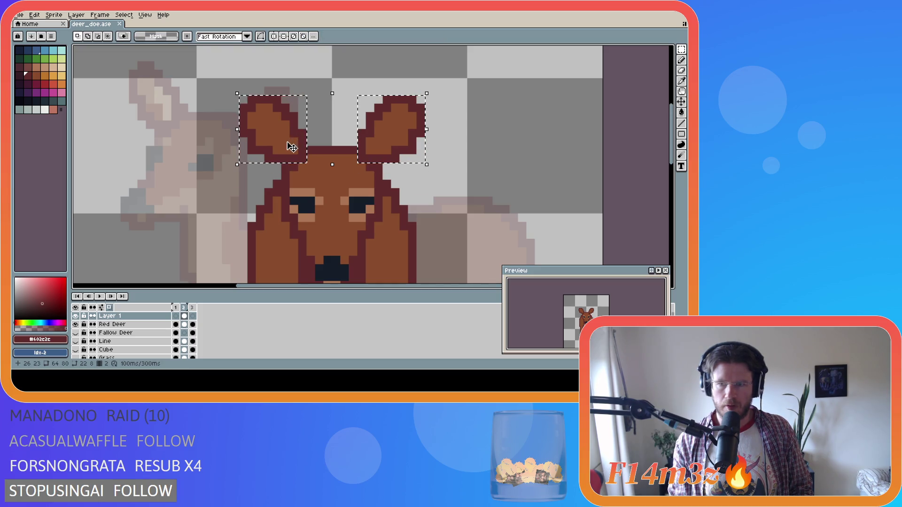
mouse_move(295, 134)
left_mouse_down()
mouse_move(291, 156)
mouse_move(288, 140)
left_mouse_up()
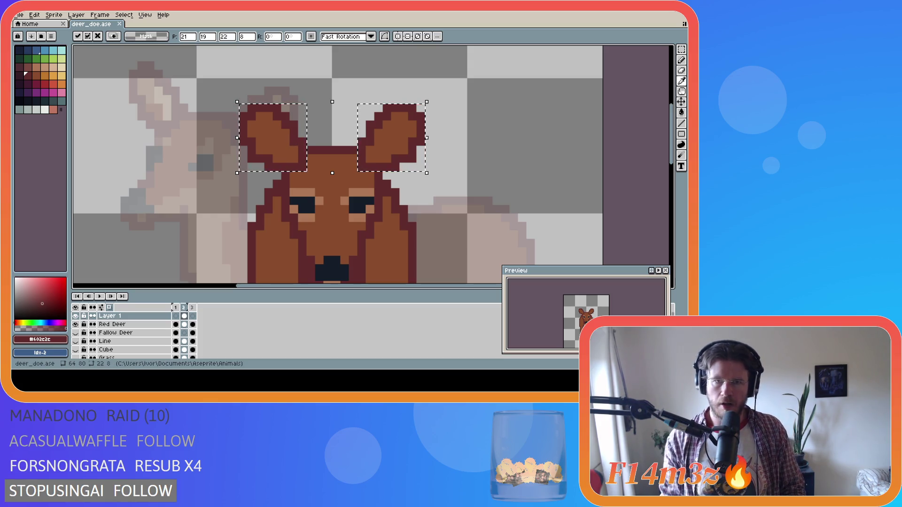
left_click(465, 136)
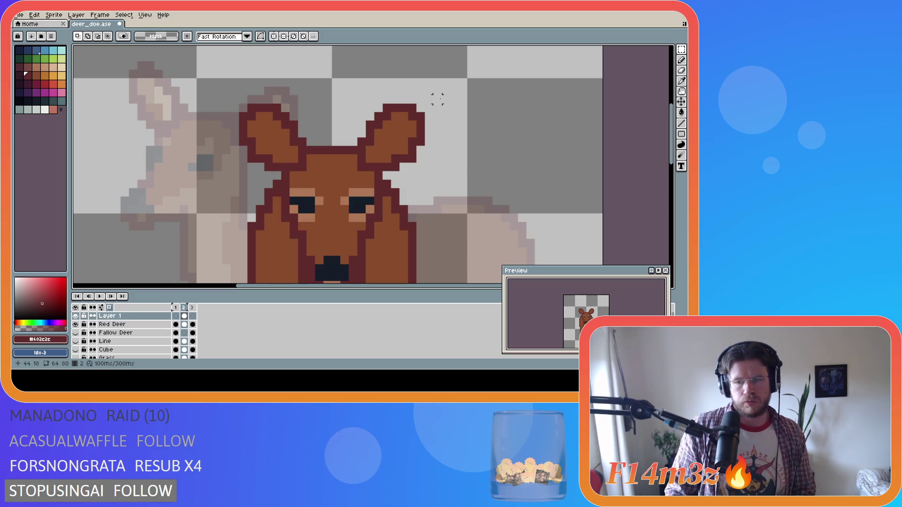
scroll(433, 118, "down", 5)
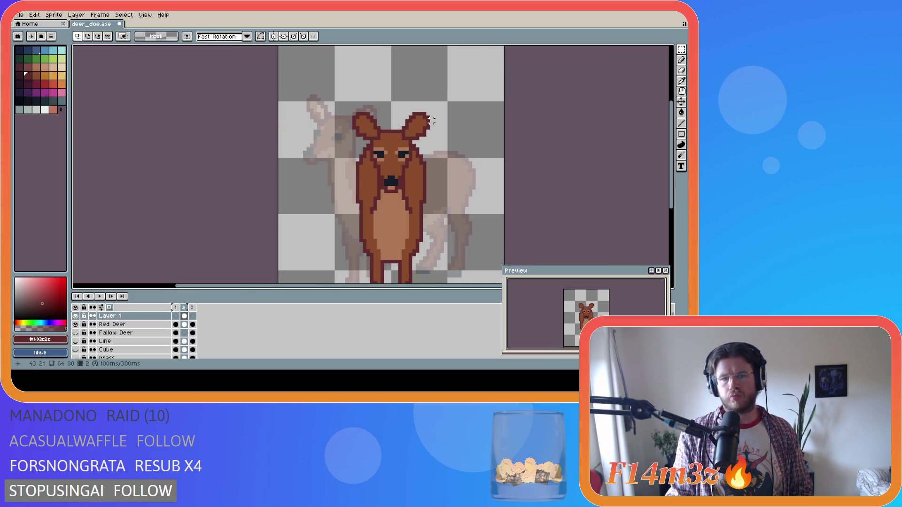
scroll(305, 252, "down", 1)
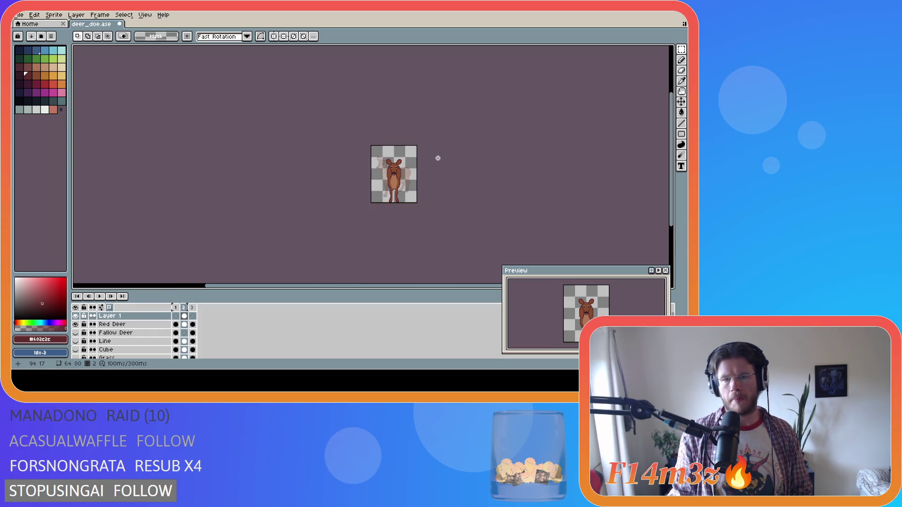
scroll(438, 158, "up", 1)
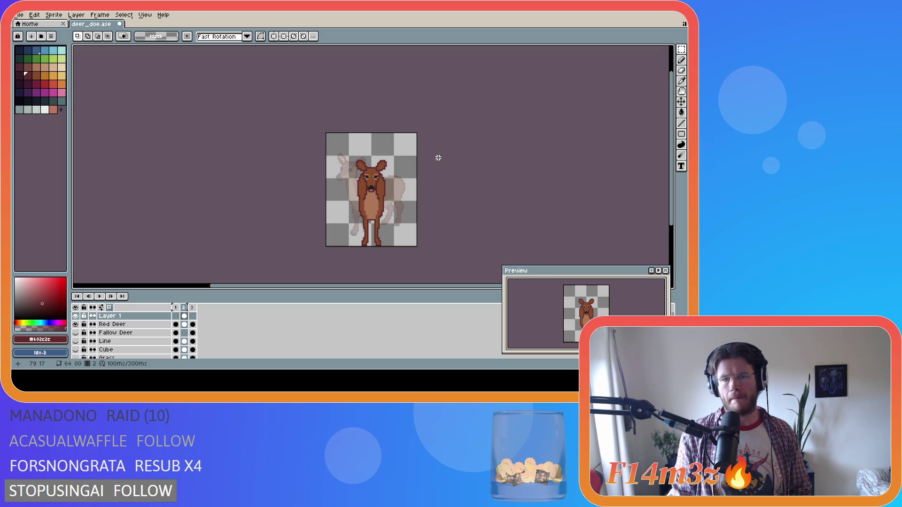
scroll(438, 158, "up", 1)
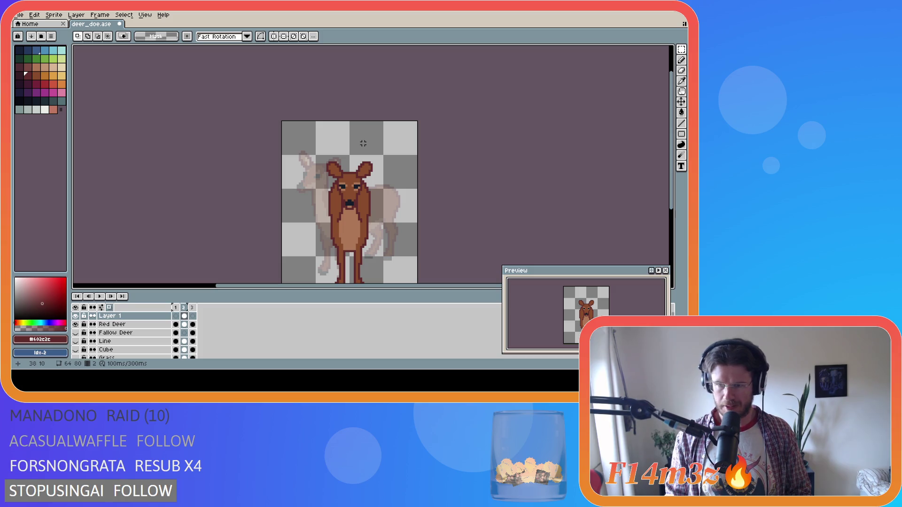
Clear both selected ears off the head and return to the Pencil
scroll(368, 141, "up", 1)
key("ctrl+v")
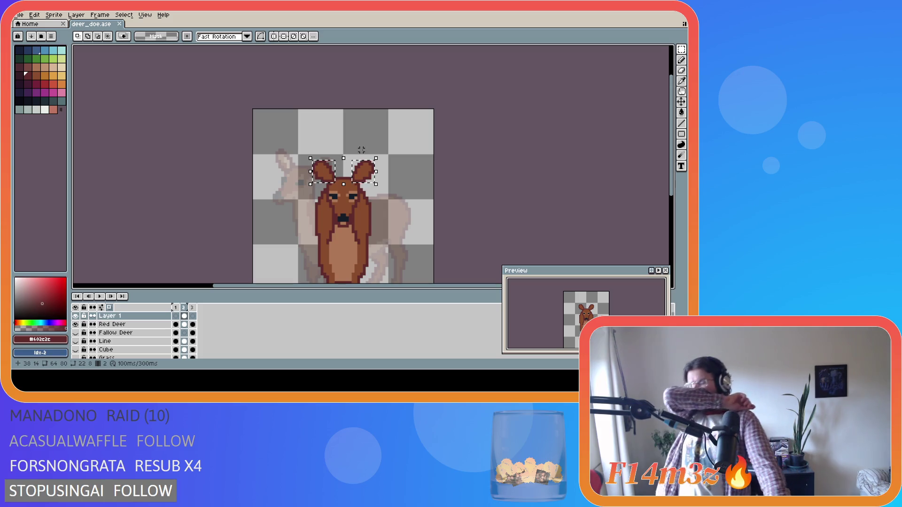
key("ctrl+z")
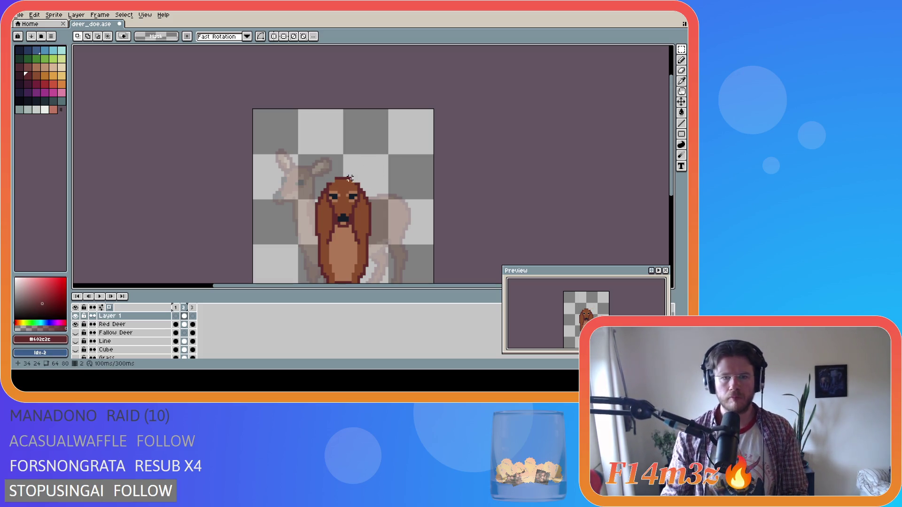
key("b")
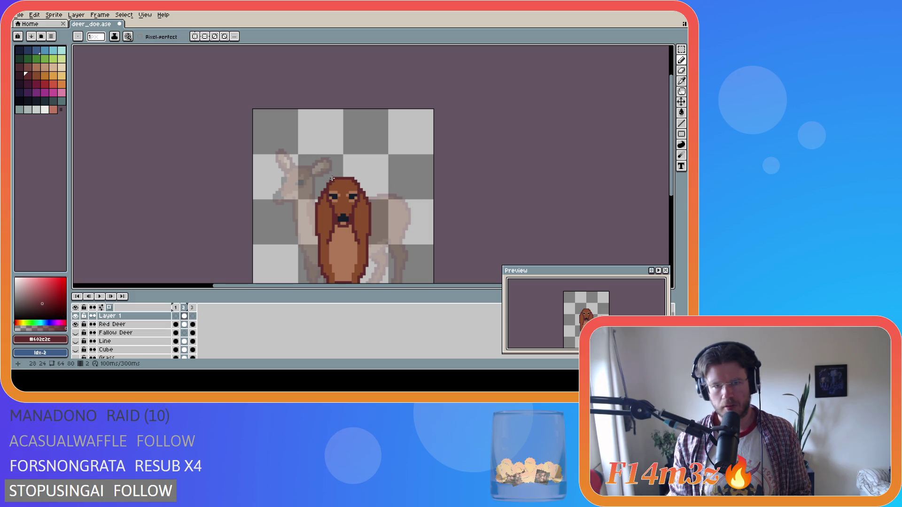
key("v")
key("ctrl+z")
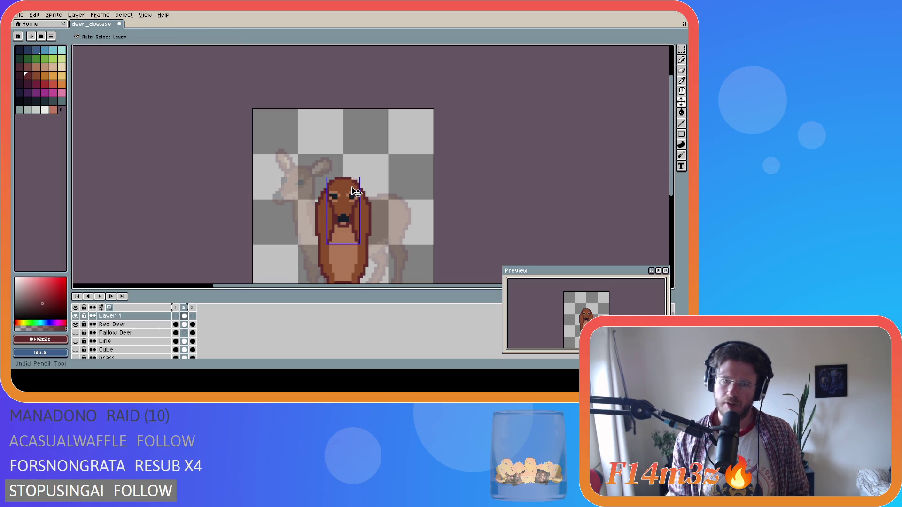
Draw a curled, rounded dark-red ear outline above the head's left side
key("ctrl+z")
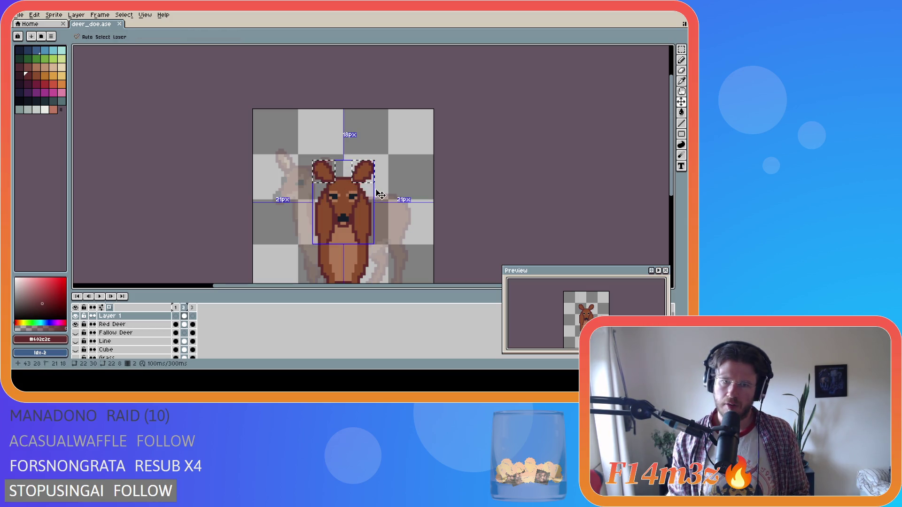
key("ctrl+y")
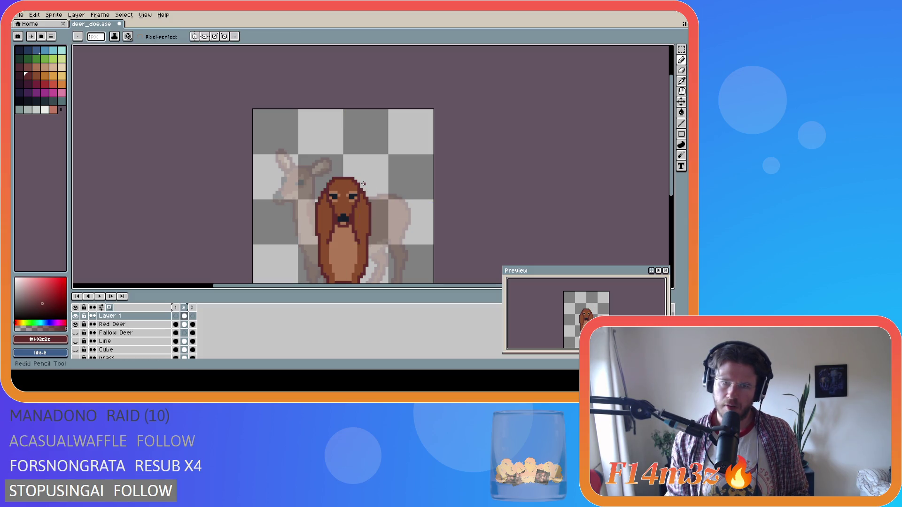
left_click(329, 181)
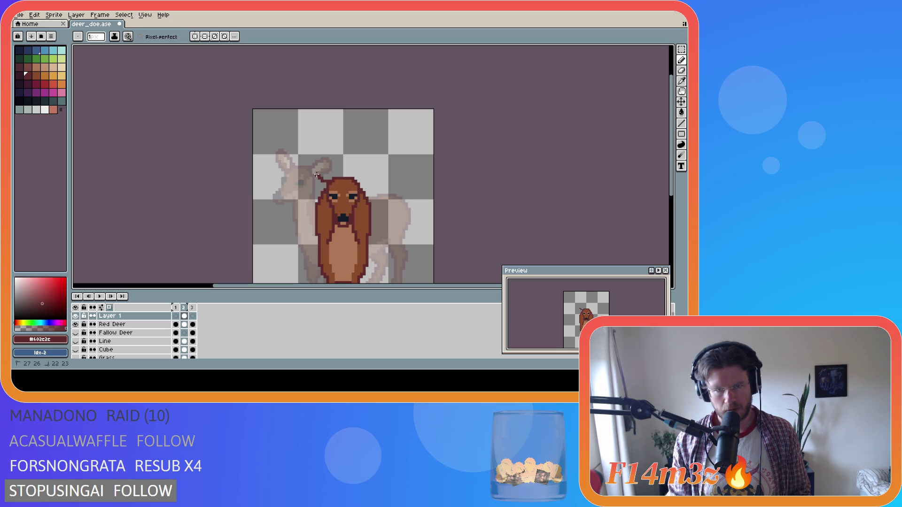
left_click_drag(317, 172, 325, 171)
left_click(324, 168)
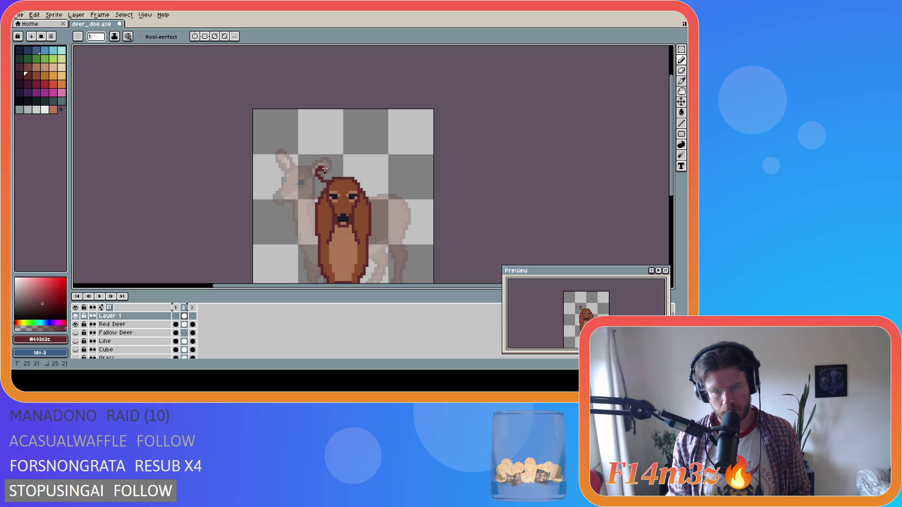
left_click(330, 171)
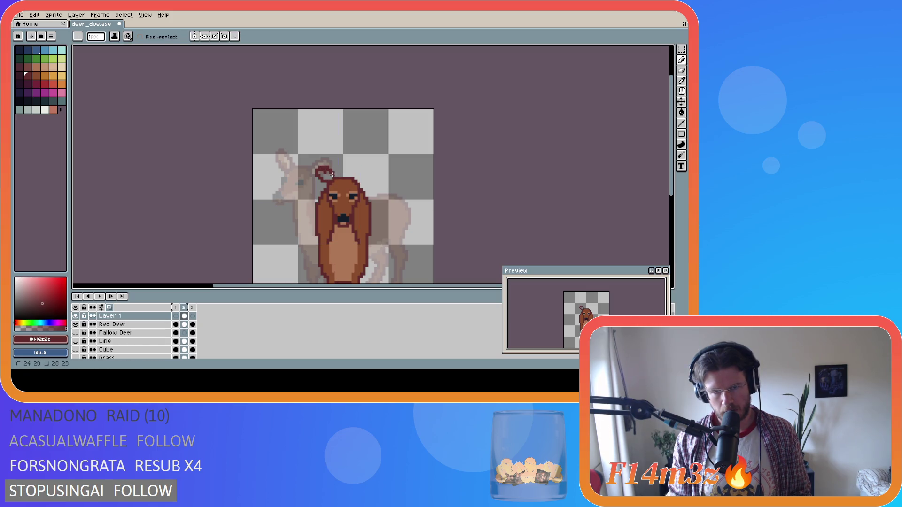
left_click(332, 176, "shift")
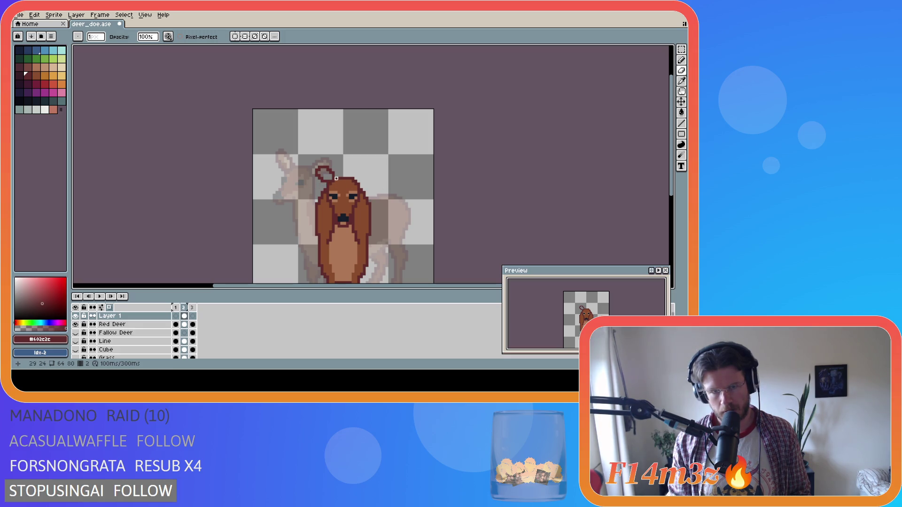
Copy the ear outline to the head's right side and fill the left ear with brown
key("m")
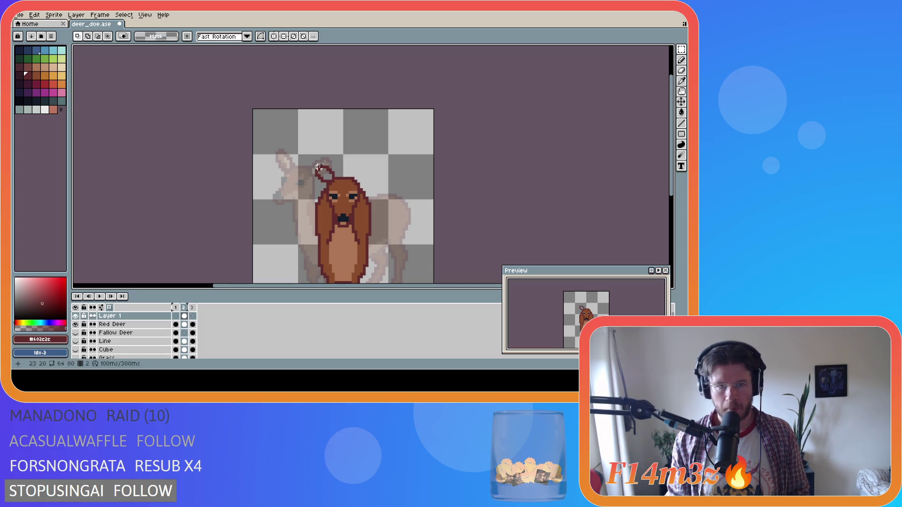
mouse_move(314, 164)
left_mouse_down()
mouse_move(337, 184)
mouse_move(323, 175)
mouse_move(376, 177)
left_mouse_up()
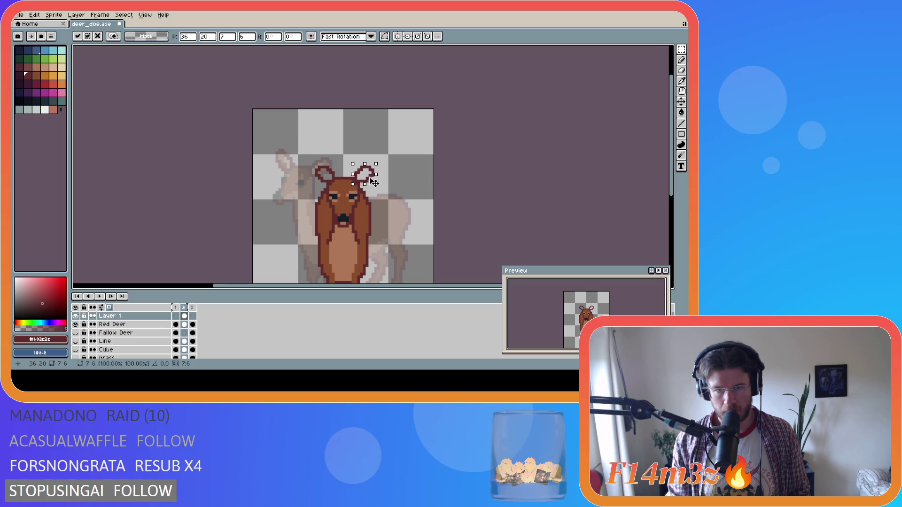
left_click(417, 179)
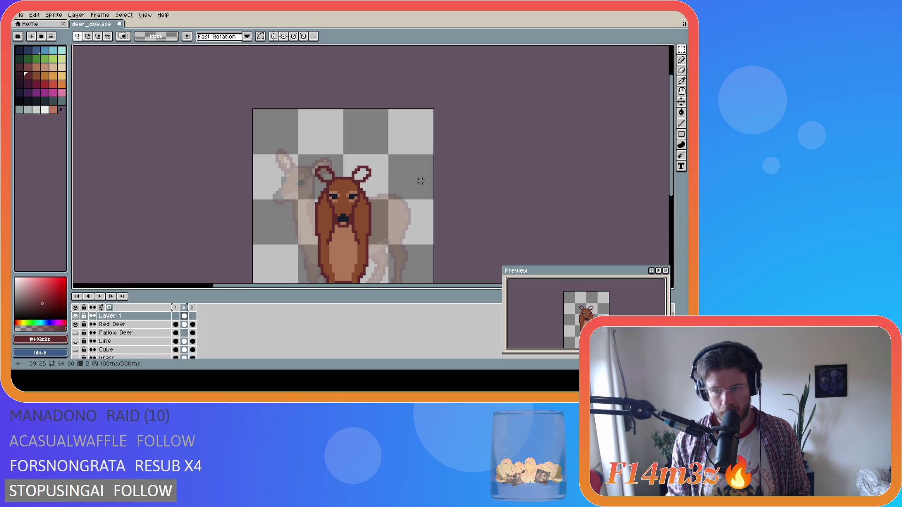
key("i")
left_click(360, 188)
key("g")
left_click(325, 177)
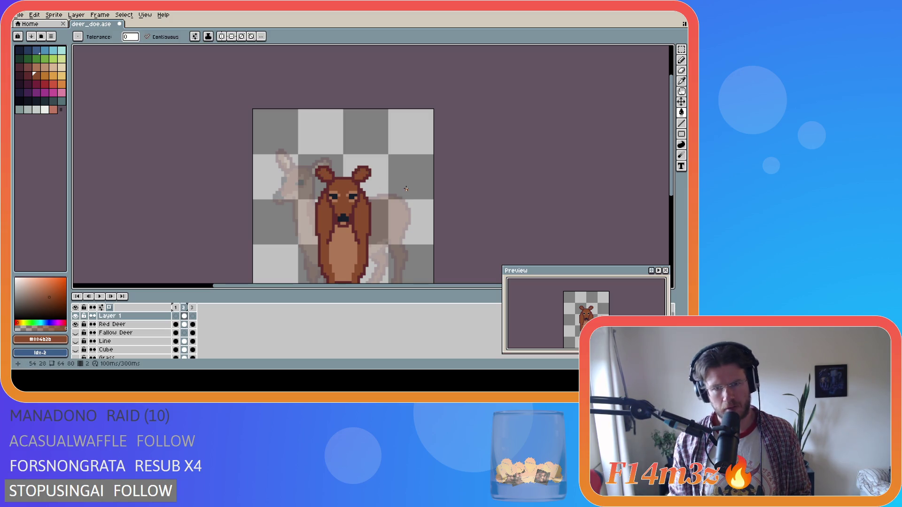
Marquee-select the right and left ears, then release the selection
key("ctrl")
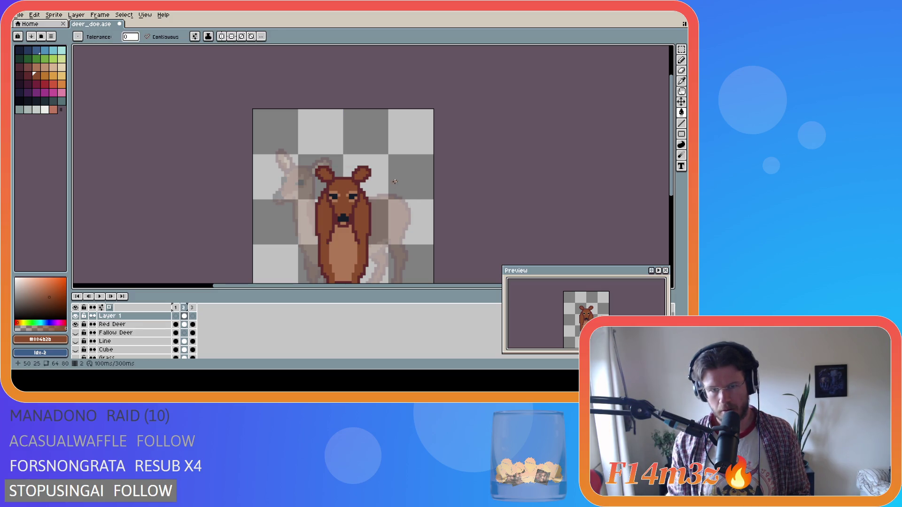
key("alt")
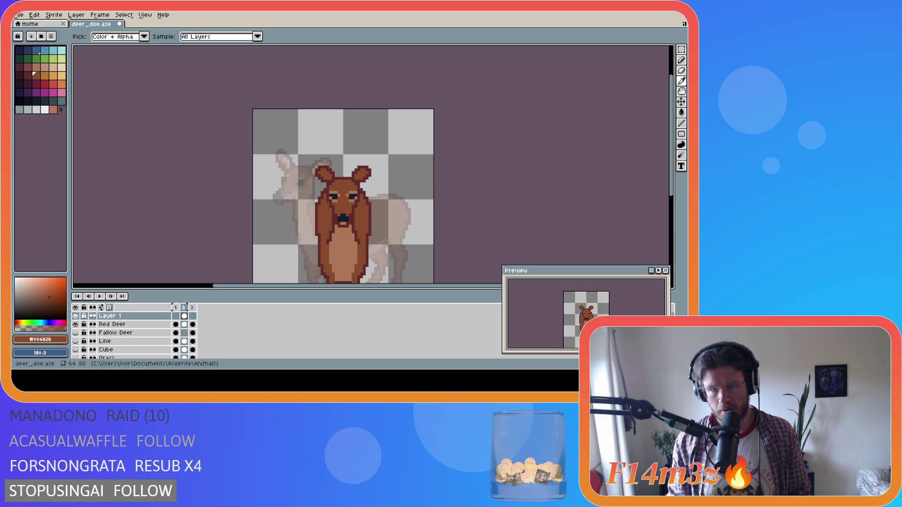
key("m")
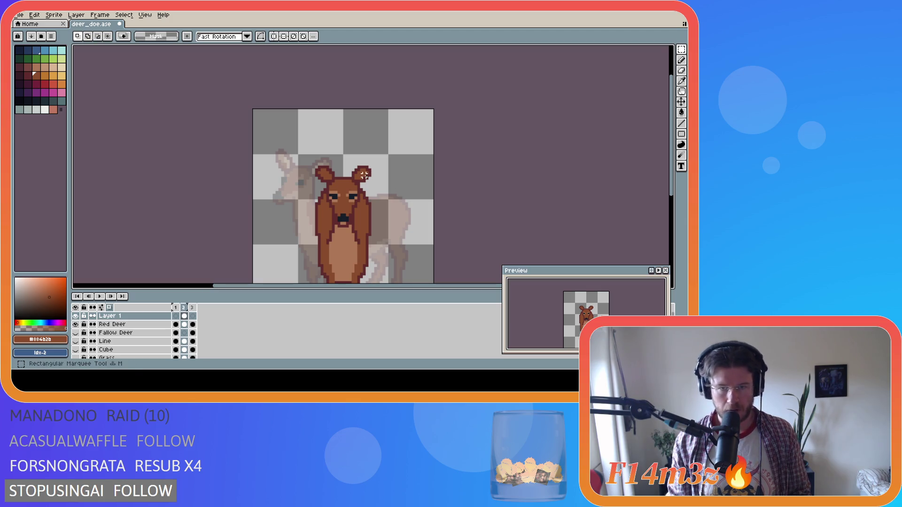
left_click_drag(349, 163, 374, 184)
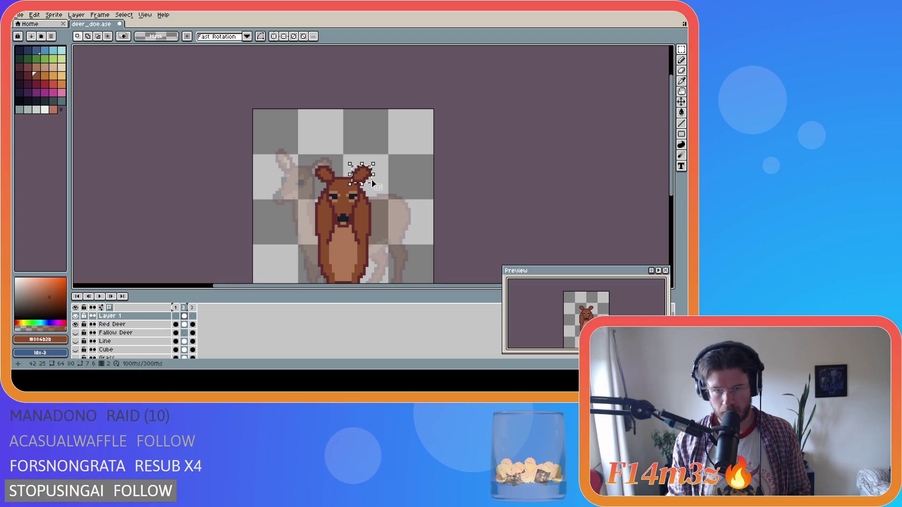
left_click_drag(315, 166, 331, 180)
left_click(440, 173)
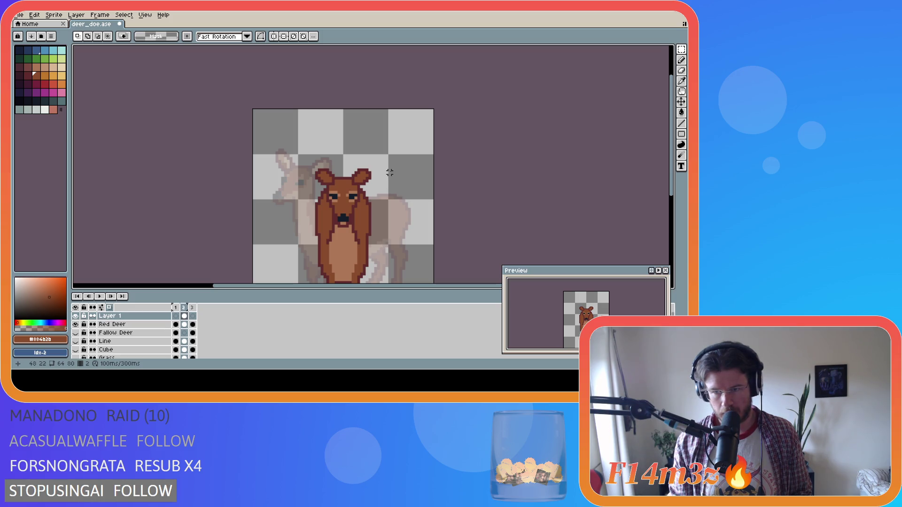
Undo the ear transformation and ear edits until the head is bare again
key("i")
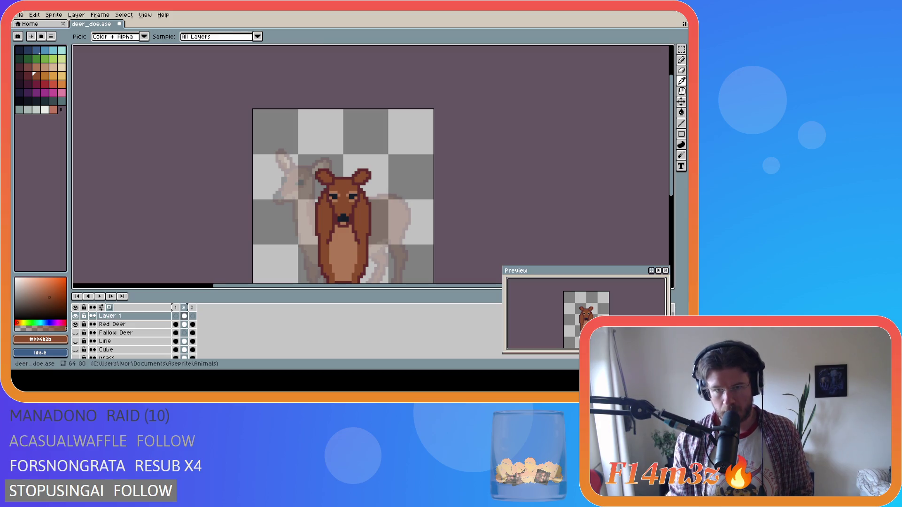
key("m")
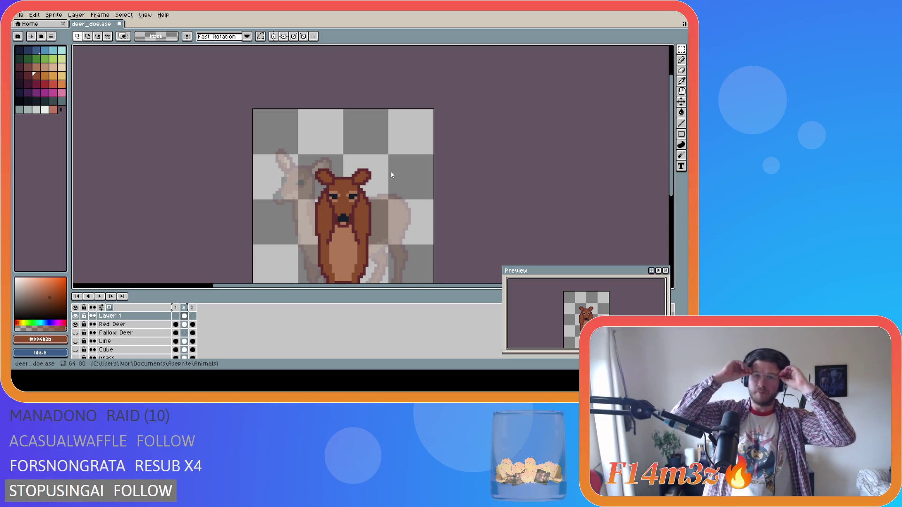
key("ctrl+z")
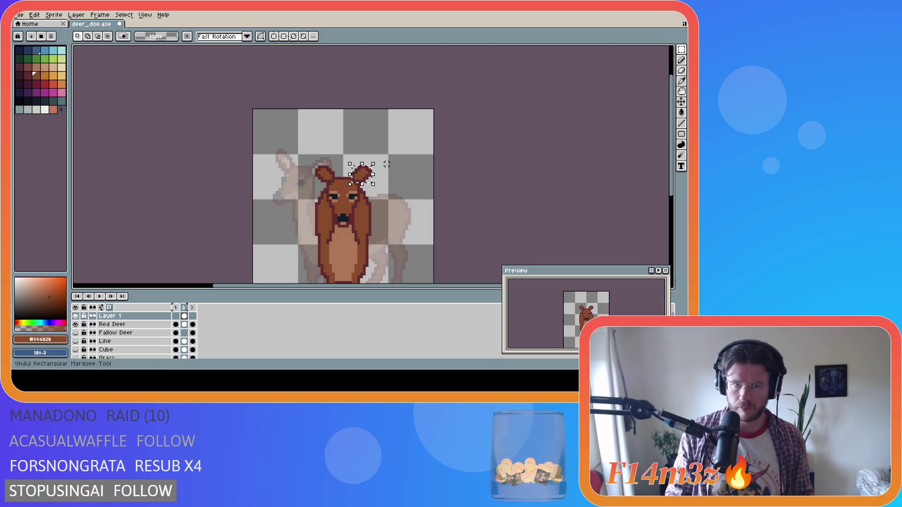
key("ctrl+z")
key("ctrl+z")
key("ctrl+z")
key("b")
left_click(334, 179, "alt")
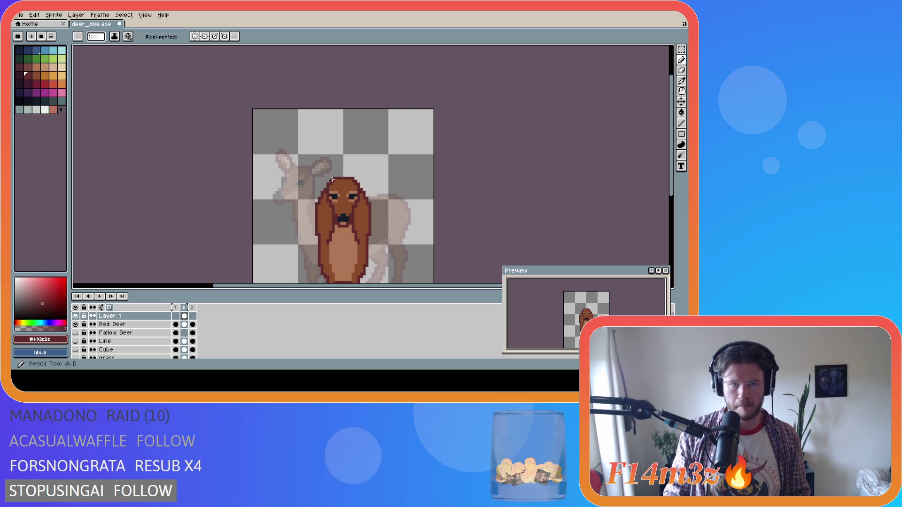
Draw a new ear outline above the head's left side and fill it brown
left_click_drag(333, 183, 325, 180)
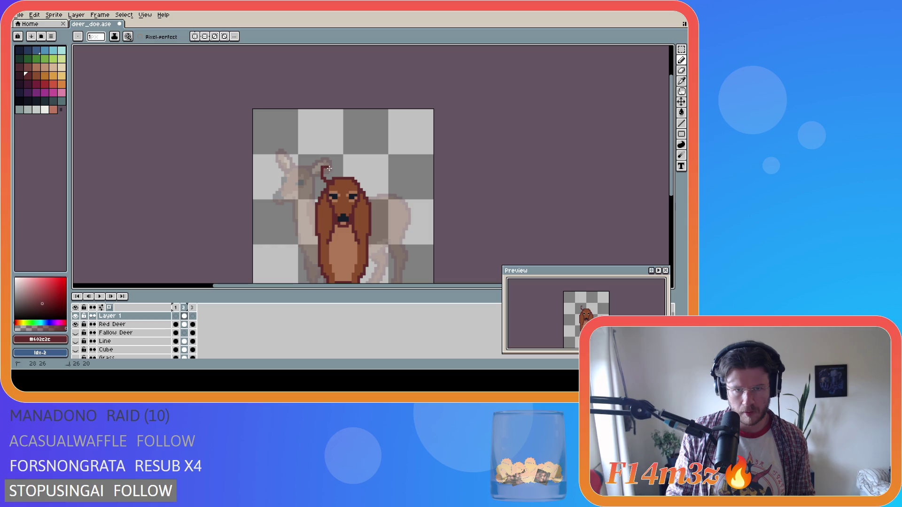
left_click_drag(335, 182, 335, 182)
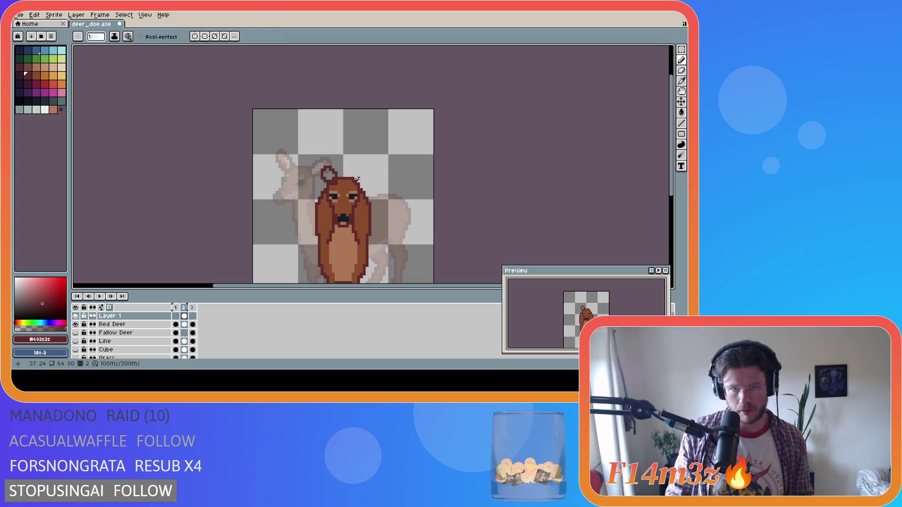
key("e")
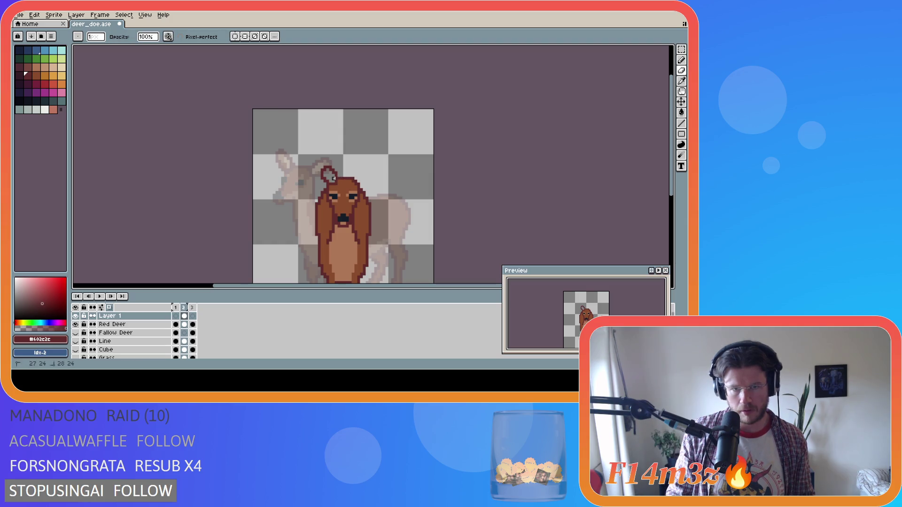
left_click(342, 181, "alt")
key("g")
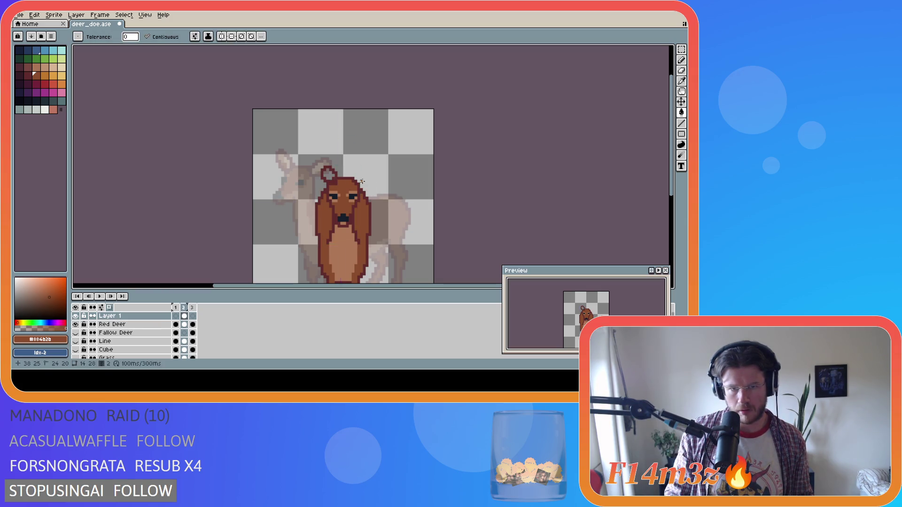
key("m")
left_click_drag(321, 166, 328, 173)
key("ctrl+z")
key("ctrl+z")
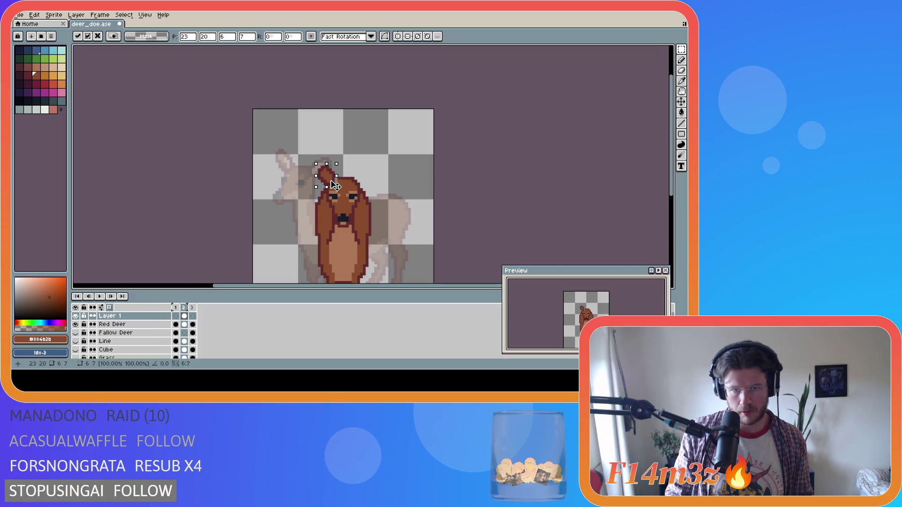
Copy the finished left ear onto the head's right side
key("i")
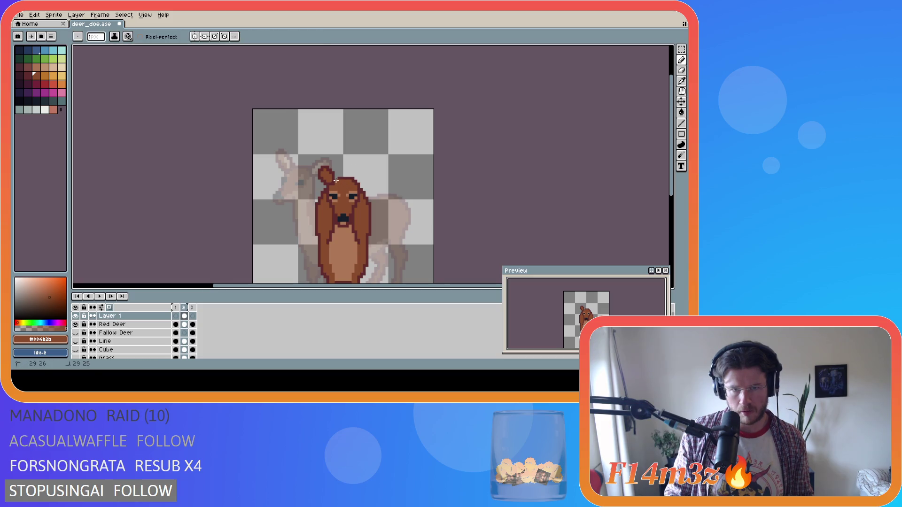
left_click(344, 174, "alt")
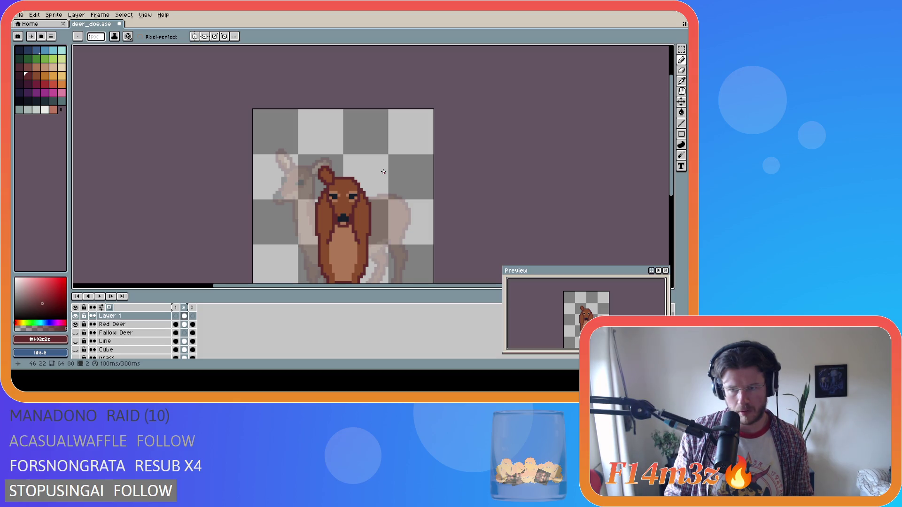
key("m")
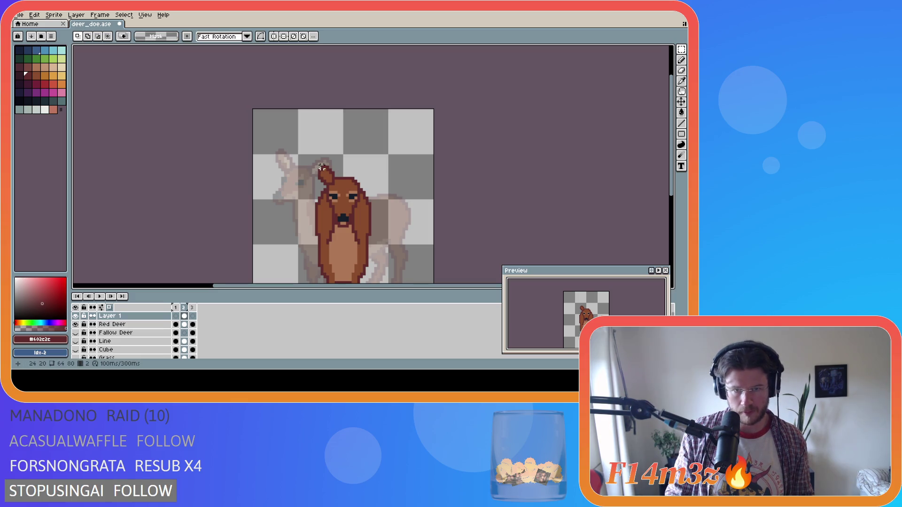
mouse_move(318, 166)
left_mouse_down()
mouse_move(336, 186)
mouse_move(333, 179)
mouse_move(368, 179)
left_mouse_up()
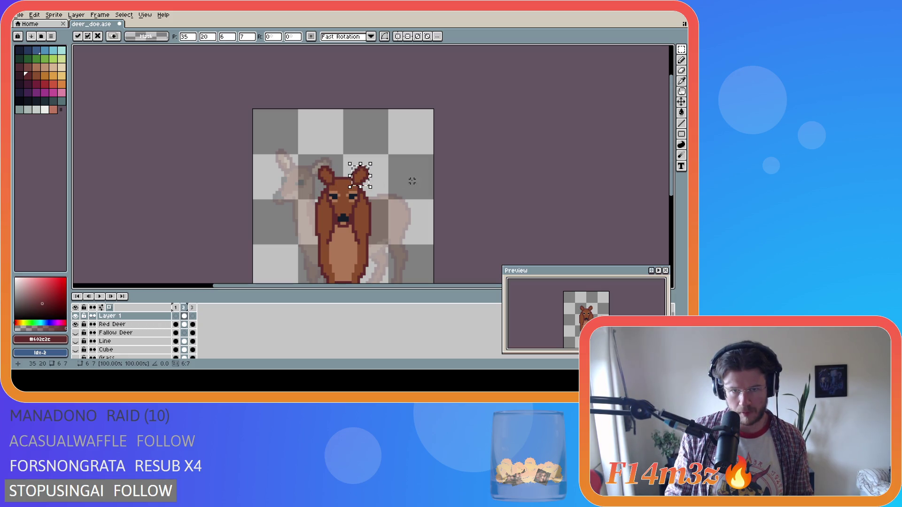
left_click(426, 175)
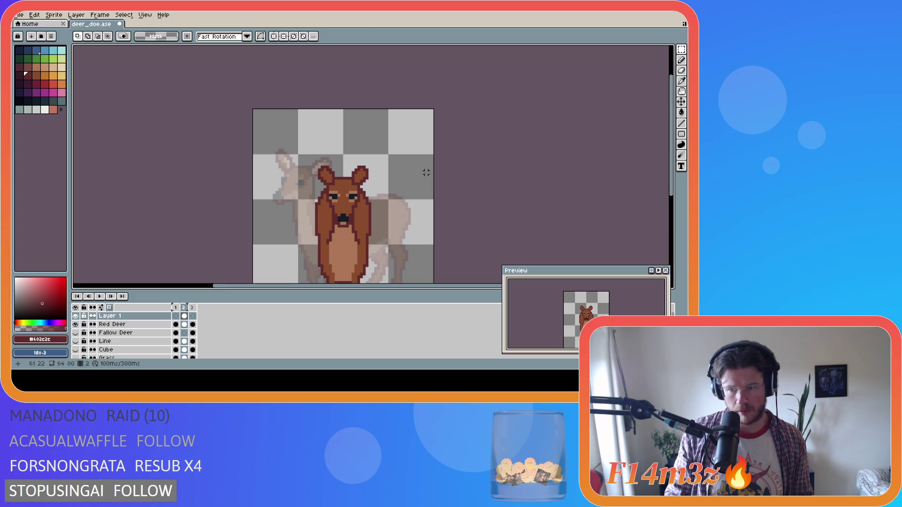
Show frame 1 with the fallow deer
key("i")
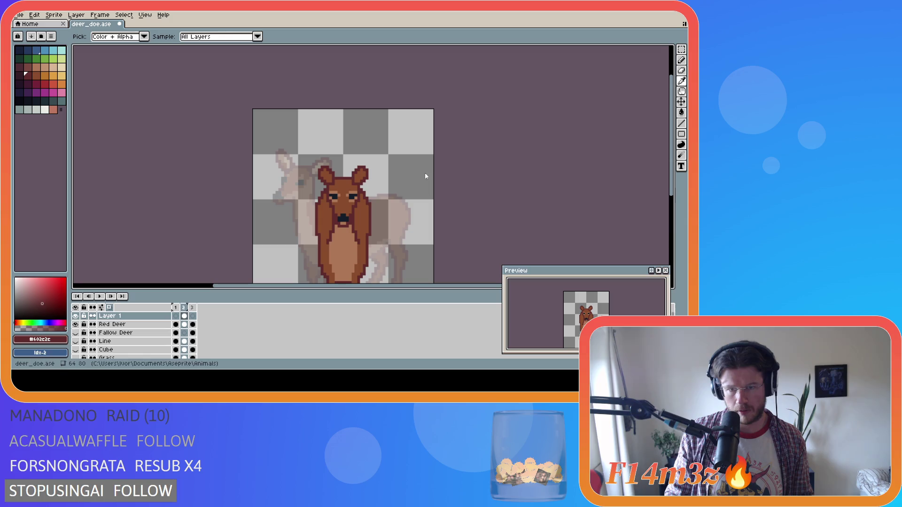
key("m")
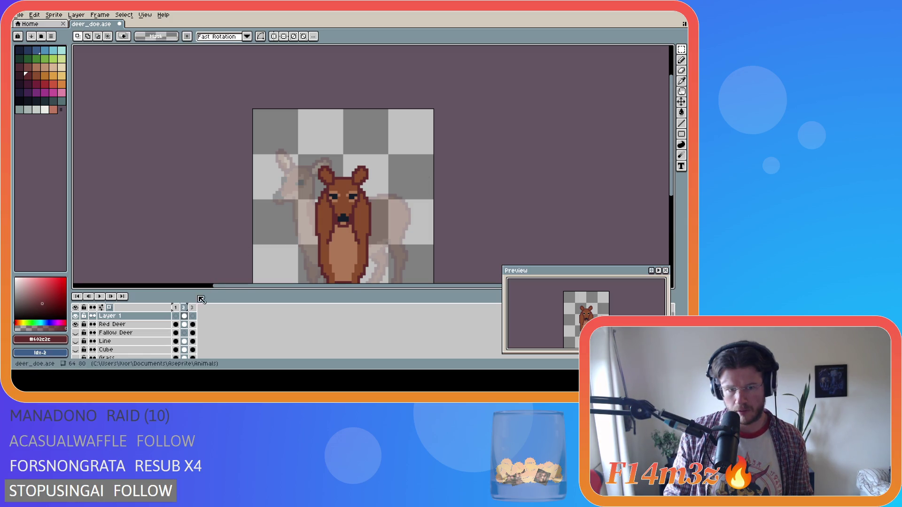
left_click(176, 316)
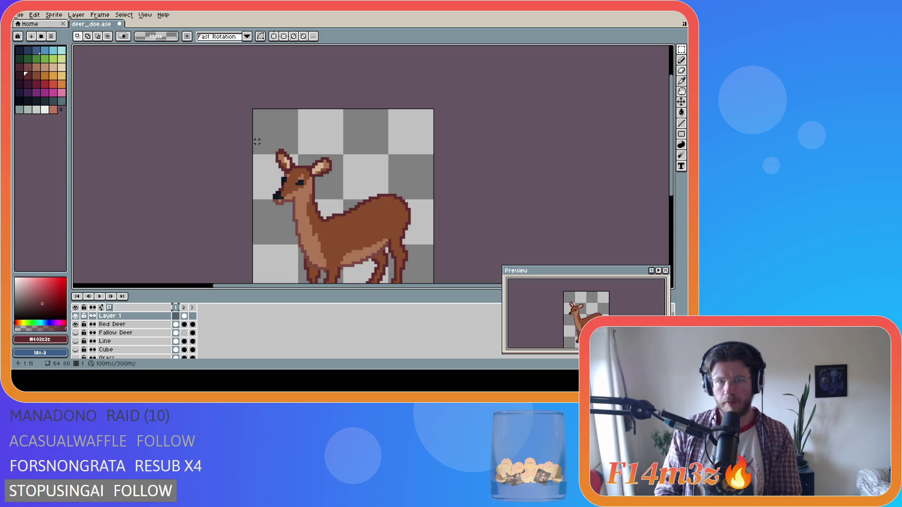
Go back to frame 2 with the red deer and clear a small selection on the head
key("i")
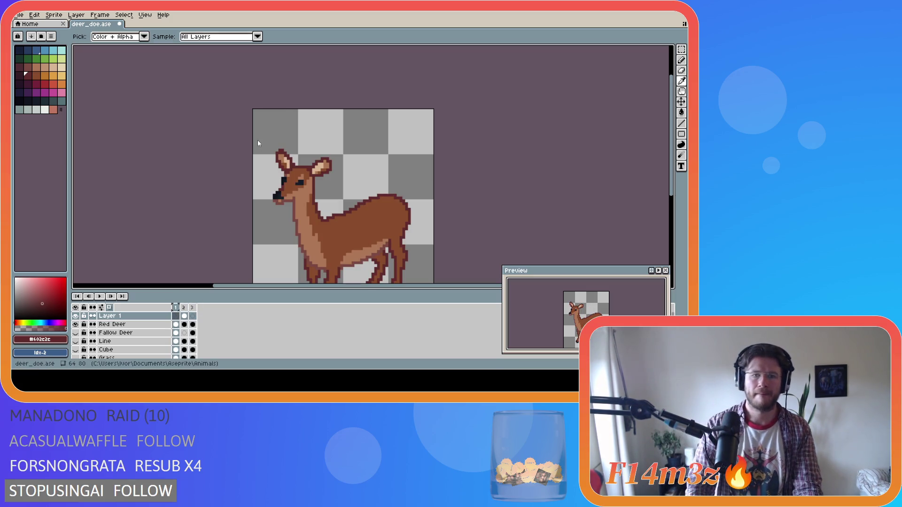
key("m")
key("Right")
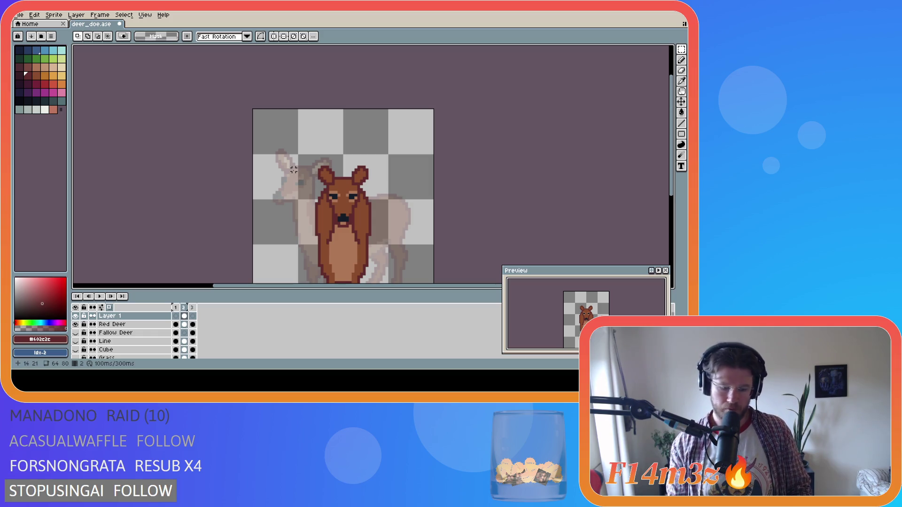
mouse_move(311, 164)
left_mouse_down()
mouse_move(329, 160)
mouse_move(365, 176)
left_mouse_up()
left_click(352, 173)
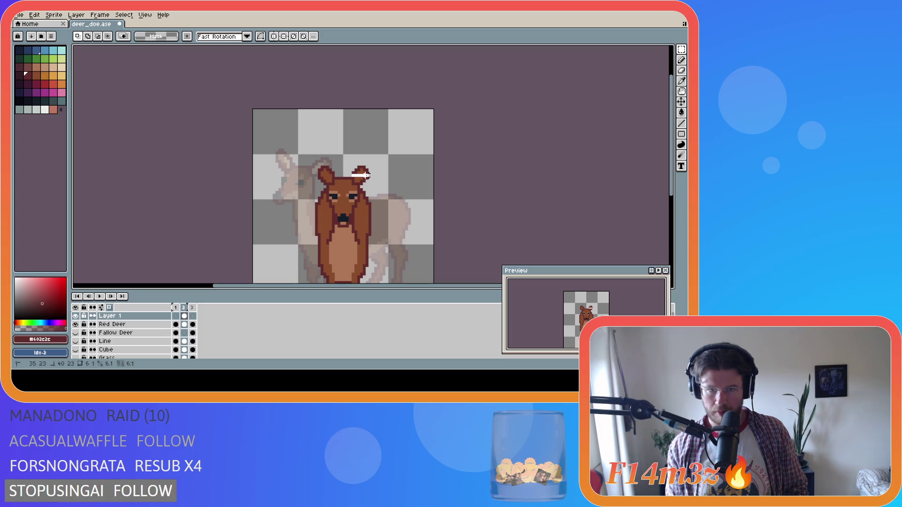